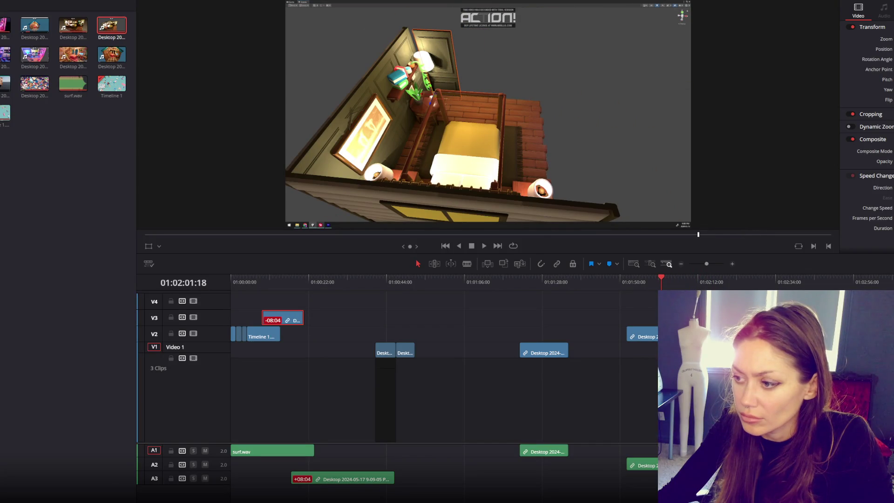
# Delete the bedroom clips' audio and move the far-right V2 bedroom clip earlier onto V3.
pyautogui.click(540, 451)
pyautogui.press('Delete')
pyautogui.click(671, 283)
pyautogui.moveTo(672, 282)
pyautogui.mouseDown()
pyautogui.moveTo(680, 283)
pyautogui.moveTo(648, 290)
pyautogui.moveTo(670, 291)
pyautogui.mouseUp()
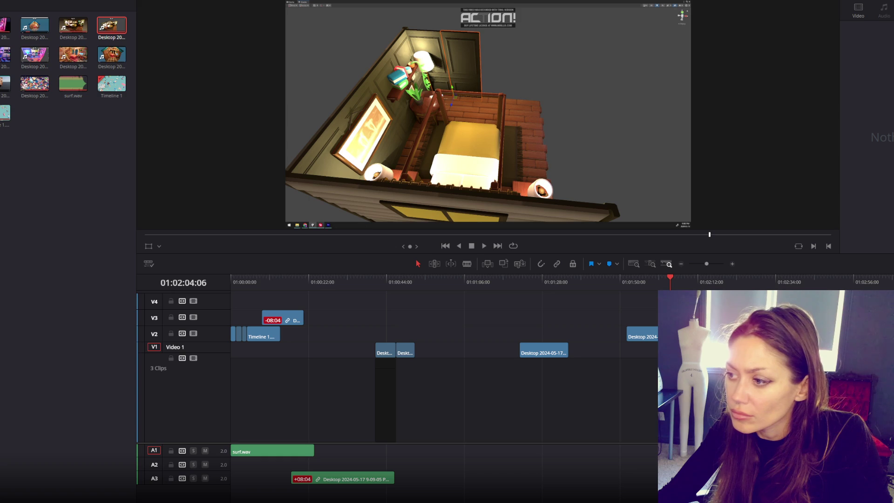
pyautogui.moveTo(675, 336); pyautogui.dragTo(508, 321)
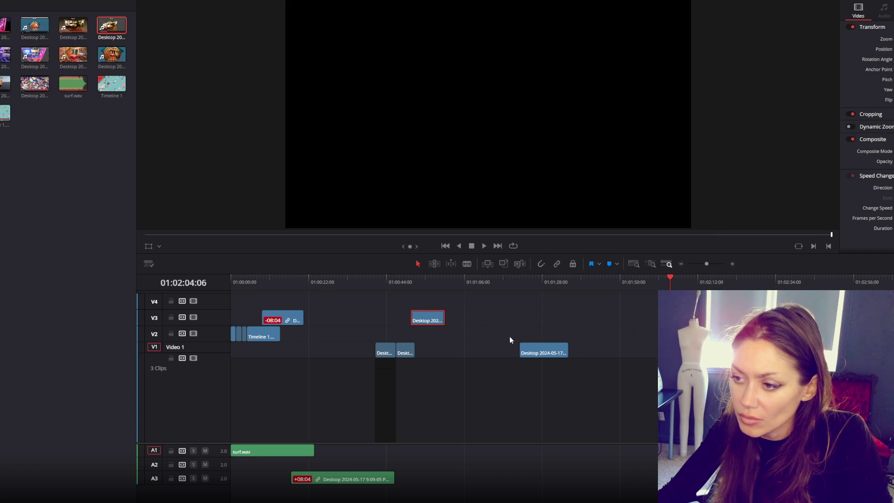
# Trim the V1 bedroom clip's end, move it up near the start, and trim the first V3 clip's start.
pyautogui.moveTo(535, 284); pyautogui.dragTo(549, 283)
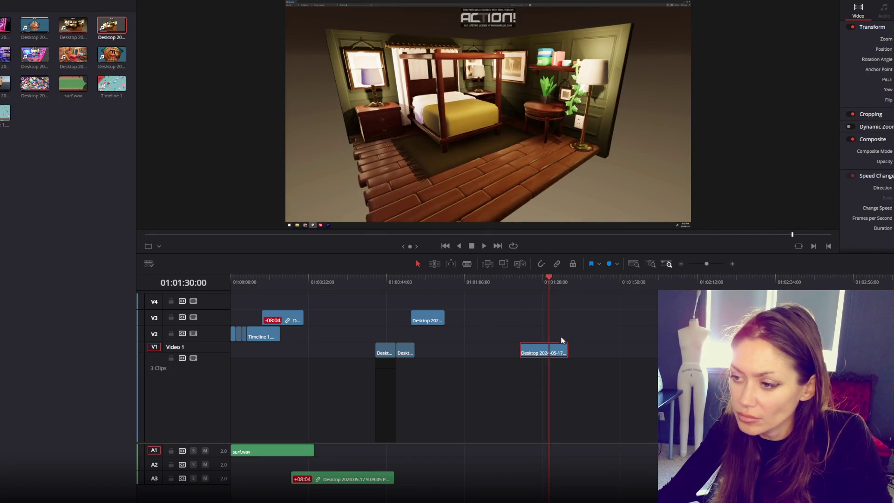
pyautogui.moveTo(414, 280); pyautogui.dragTo(443, 279)
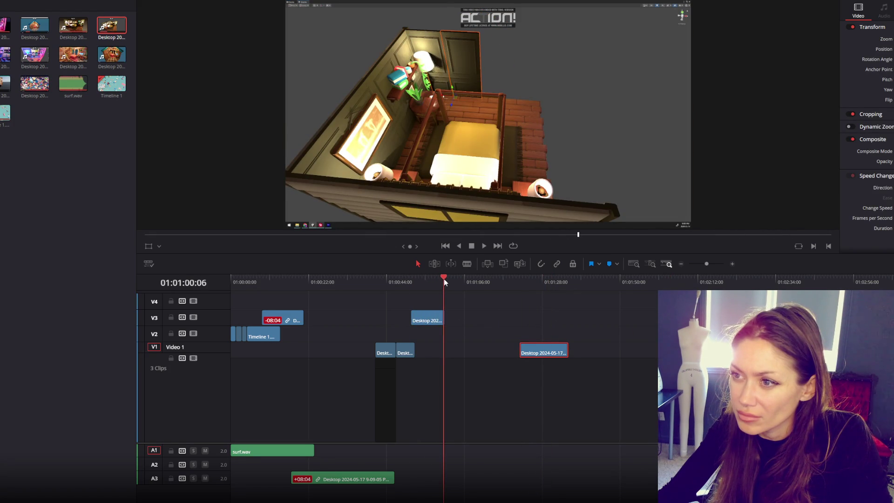
pyautogui.moveTo(550, 349); pyautogui.dragTo(551, 349)
pyautogui.moveTo(525, 281); pyautogui.dragTo(549, 285)
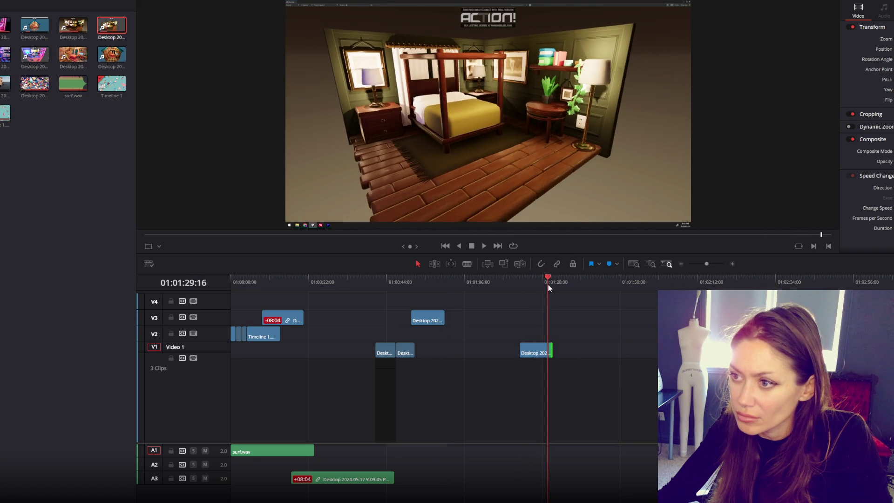
pyautogui.moveTo(526, 349); pyautogui.dragTo(363, 312)
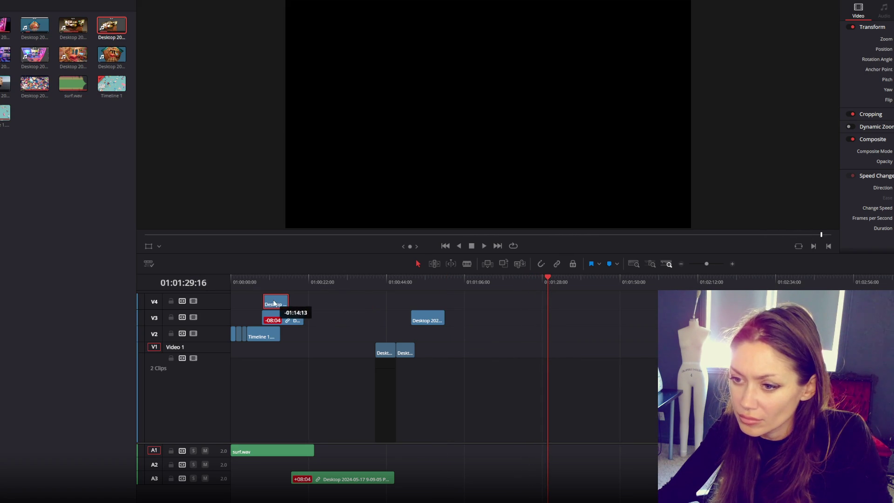
pyautogui.moveTo(317, 287); pyautogui.dragTo(324, 287)
pyautogui.moveTo(298, 315)
pyautogui.mouseDown()
pyautogui.moveTo(330, 322)
pyautogui.moveTo(310, 314)
pyautogui.mouseUp()
# Delete the two short Video 1 clips, close the gap on V3, and add the checkerboard kitchen clip on V4.
pyautogui.click(344, 365)
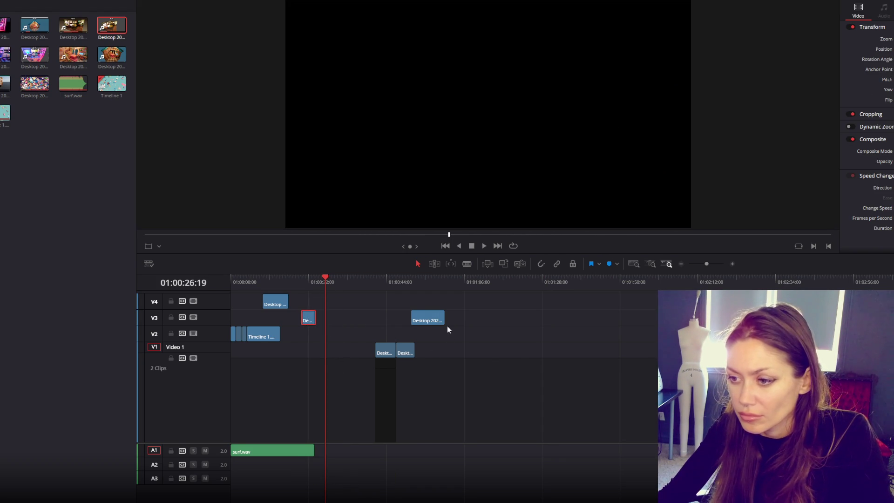
pyautogui.click(433, 281)
pyautogui.moveTo(351, 338); pyautogui.dragTo(404, 374)
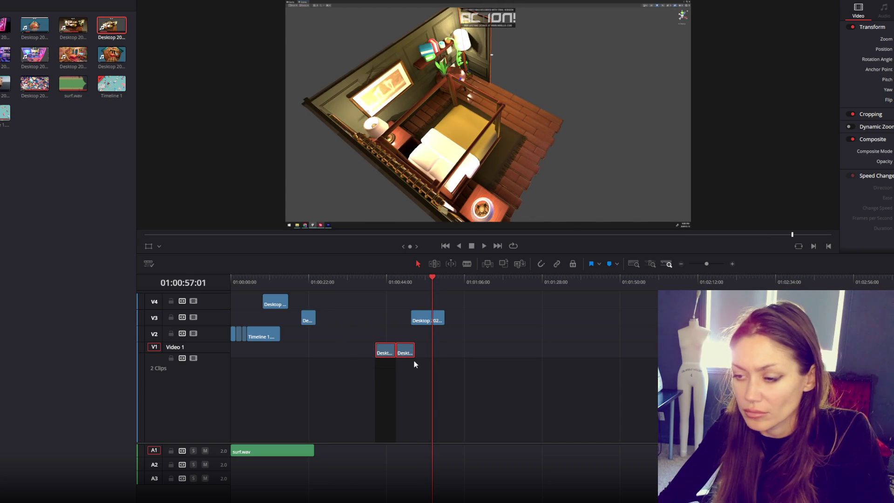
pyautogui.press('Delete')
pyautogui.moveTo(426, 404); pyautogui.dragTo(338, 404)
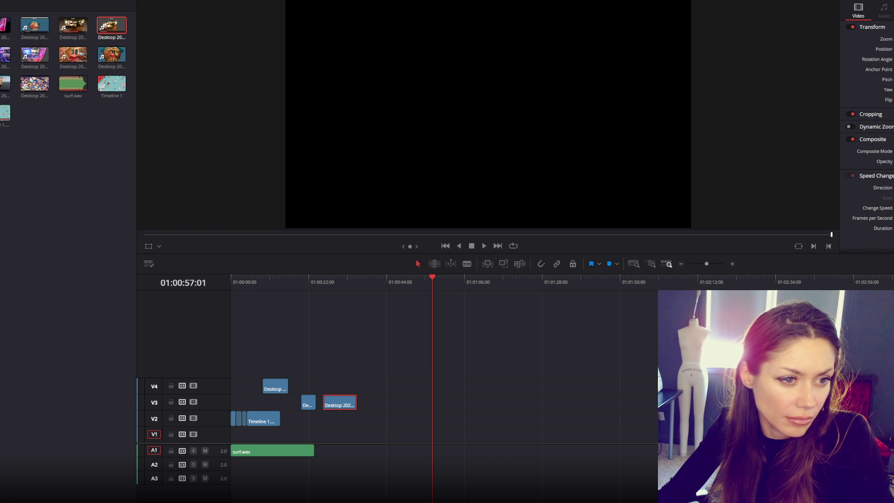
pyautogui.moveTo(200, 369)
pyautogui.mouseDown()
pyautogui.moveTo(496, 398)
pyautogui.moveTo(490, 491)
pyautogui.mouseUp()
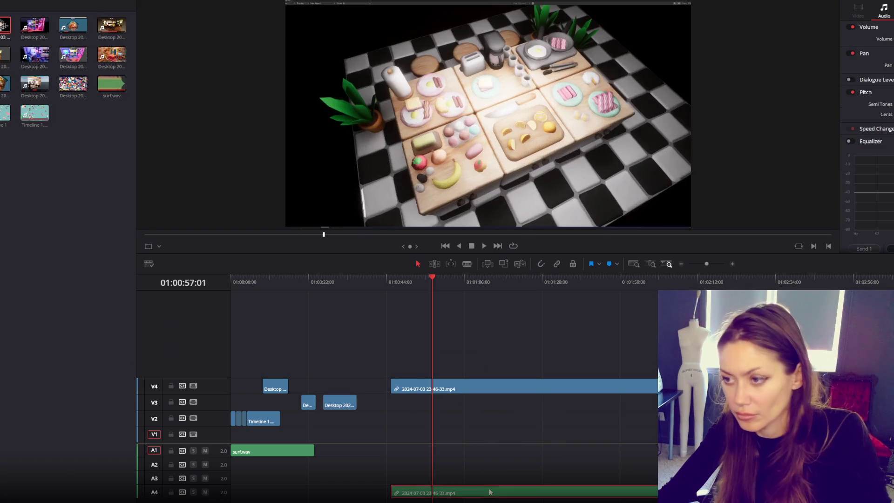
# Delete the kitchen clip's audio, play it through, and blade it at two points.
pyautogui.press('Delete')
pyautogui.moveTo(447, 281)
pyautogui.mouseDown()
pyautogui.moveTo(829, 282)
pyautogui.moveTo(713, 279)
pyautogui.moveTo(405, 311)
pyautogui.moveTo(501, 302)
pyautogui.moveTo(400, 285)
pyautogui.moveTo(463, 285)
pyautogui.moveTo(492, 301)
pyautogui.mouseUp()
pyautogui.press('space')
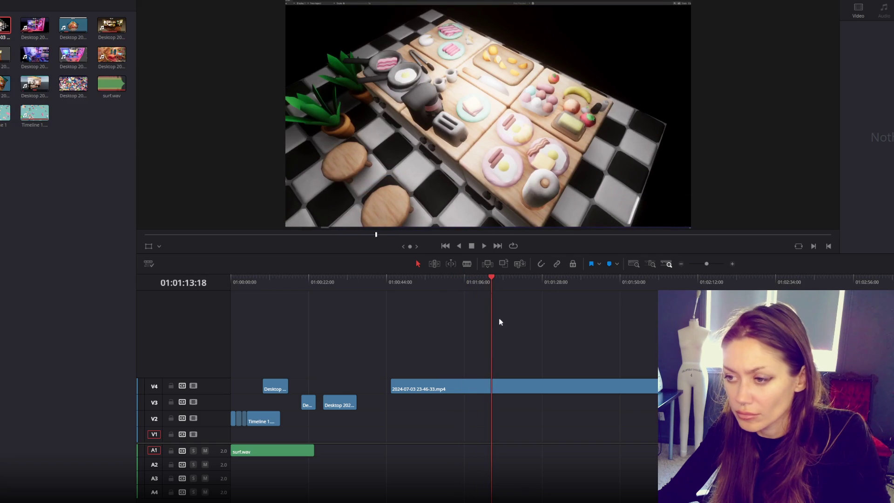
pyautogui.click(466, 264)
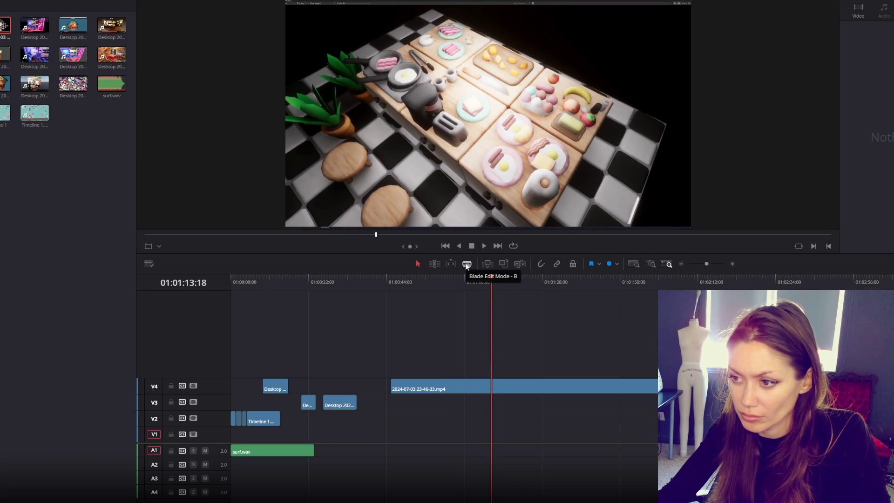
pyautogui.click(490, 387)
pyautogui.click(426, 386)
pyautogui.press('a')
pyautogui.click(413, 387)
pyautogui.press('Delete')
pyautogui.click(560, 390)
pyautogui.press('Delete')
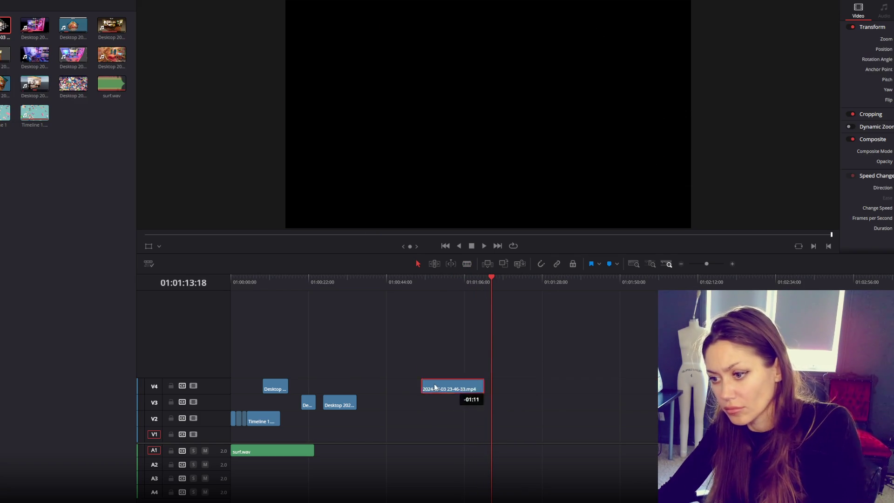
pyautogui.moveTo(459, 389); pyautogui.dragTo(346, 372)
pyautogui.moveTo(0, 335)
pyautogui.mouseDown()
pyautogui.moveTo(325, 341)
pyautogui.moveTo(473, 357)
pyautogui.mouseUp()
pyautogui.hotkey('shift', '6')
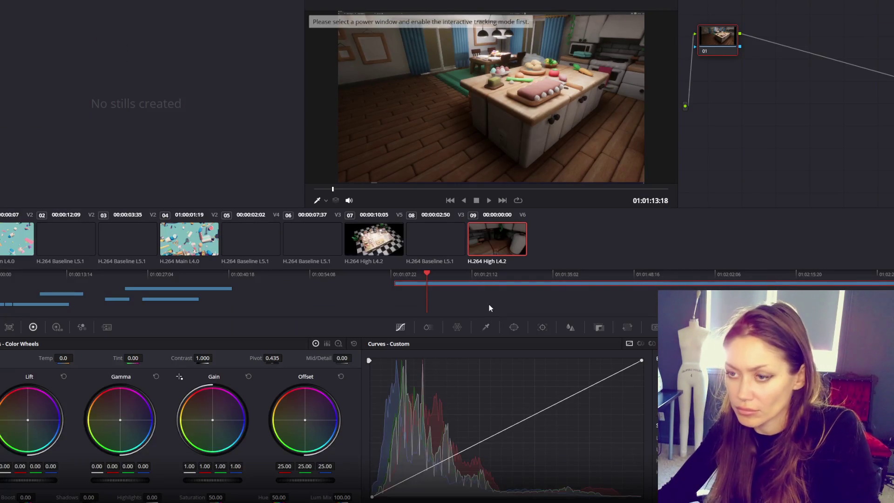
# Delete the V6 clip's audio, cut away everything before 01:01:52, and move the rest onto V5 after the first piece.
pyautogui.hotkey('shift', '4')
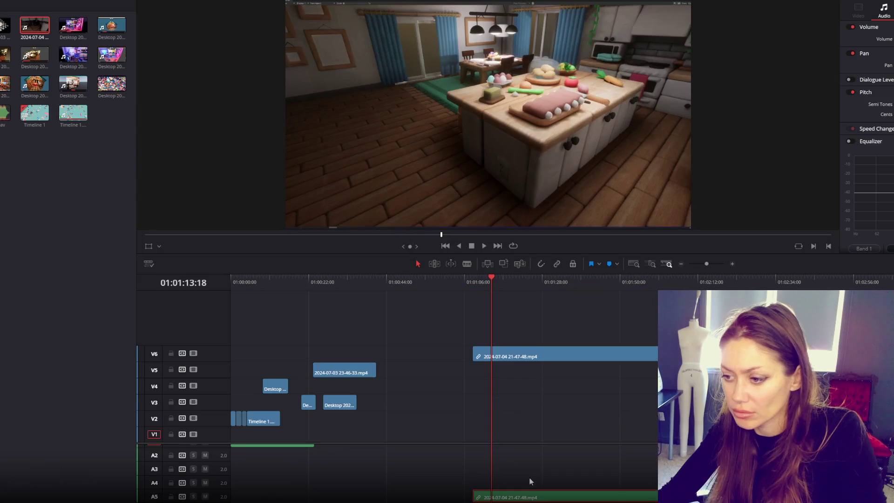
pyautogui.press('Delete')
pyautogui.moveTo(485, 278)
pyautogui.mouseDown()
pyautogui.moveTo(634, 279)
pyautogui.moveTo(650, 290)
pyautogui.moveTo(562, 284)
pyautogui.moveTo(629, 282)
pyautogui.mouseUp()
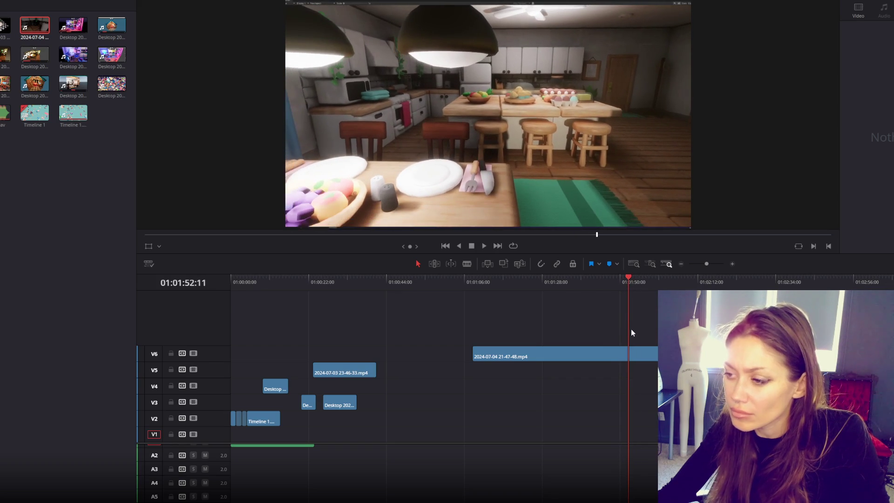
pyautogui.press('b')
pyautogui.click(632, 357)
pyautogui.click(596, 357)
pyautogui.press('a')
pyautogui.click(571, 354)
pyautogui.press('BackSpace')
pyautogui.click(647, 356)
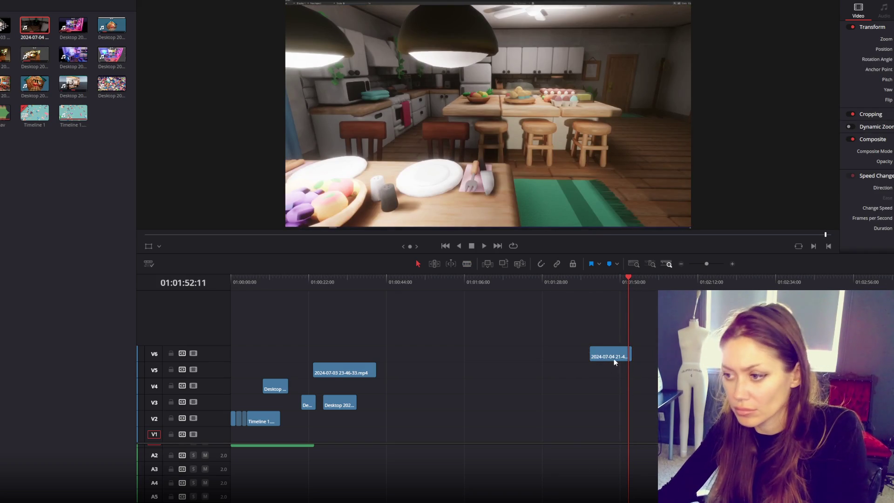
pyautogui.moveTo(614, 358); pyautogui.dragTo(426, 358)
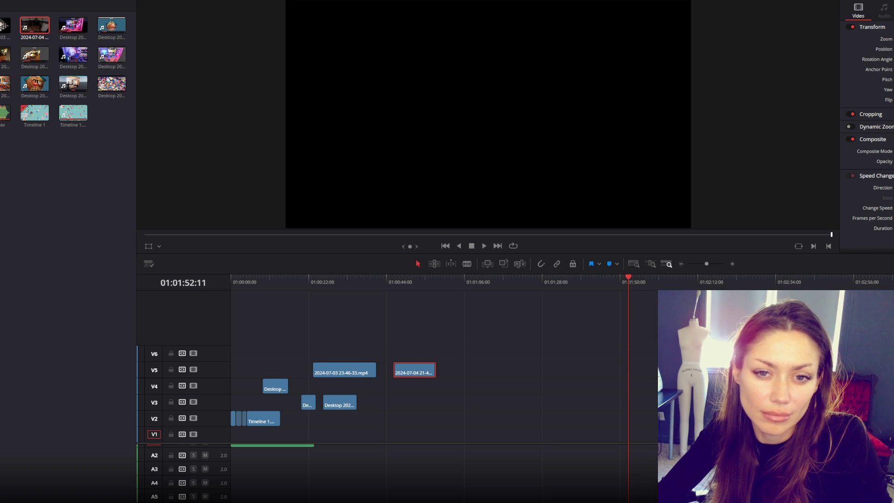
pyautogui.moveTo(35, 26)
pyautogui.mouseDown()
pyautogui.moveTo(356, 295)
pyautogui.moveTo(491, 339)
pyautogui.mouseUp()
pyautogui.moveTo(500, 281)
pyautogui.mouseDown()
pyautogui.moveTo(674, 289)
pyautogui.moveTo(551, 293)
pyautogui.moveTo(675, 288)
pyautogui.moveTo(635, 298)
pyautogui.moveTo(648, 303)
pyautogui.mouseUp()
pyautogui.moveTo(645, 339); pyautogui.dragTo(596, 340)
# Delete the teal clip's unwanted part and remove the stray 23-48-39 clip and its audio from V4.
pyautogui.press('BackSpace')
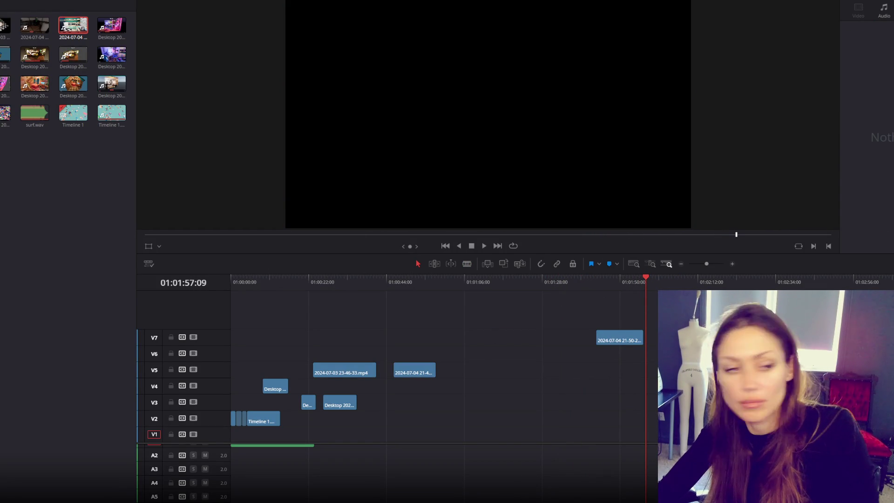
pyautogui.moveTo(523, 329); pyautogui.dragTo(527, 405)
pyautogui.moveTo(552, 489)
pyautogui.mouseDown()
pyautogui.moveTo(549, 361)
pyautogui.moveTo(576, 293)
pyautogui.mouseUp()
pyautogui.press('BackSpace')
pyautogui.moveTo(563, 399)
pyautogui.mouseDown()
pyautogui.moveTo(537, 453)
pyautogui.moveTo(535, 444)
pyautogui.mouseUp()
pyautogui.hotkey('ctrl', 'z')
pyautogui.press('BackSpace')
pyautogui.moveTo(570, 283); pyautogui.dragTo(625, 287)
pyautogui.click(590, 326)
pyautogui.press('BackSpace')
# Try the 23-56-50 clip on V3 and remove it again, then move the teal kitchen clip down to V1.
pyautogui.moveTo(111, 26)
pyautogui.mouseDown()
pyautogui.moveTo(557, 324)
pyautogui.moveTo(557, 344)
pyautogui.mouseUp()
pyautogui.moveTo(555, 285); pyautogui.dragTo(630, 287)
pyautogui.click(605, 344)
pyautogui.click(590, 402)
pyautogui.press('BackSpace')
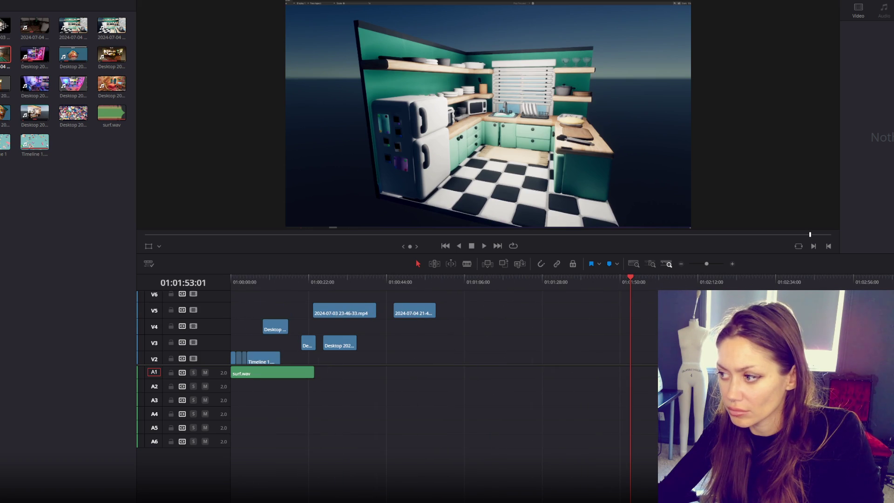
pyautogui.hscroll(5, 442, 326)
pyautogui.scroll(2, 443, 325)
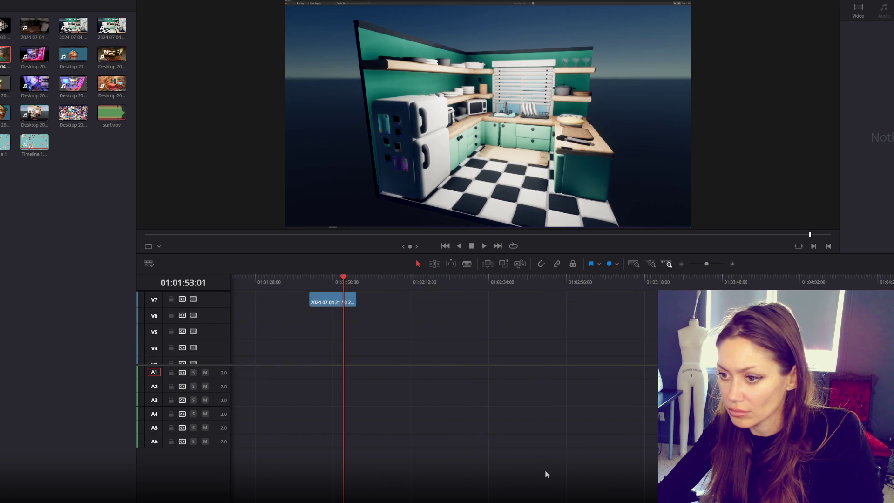
pyautogui.hscroll(-5, 449, 346)
pyautogui.moveTo(610, 300); pyautogui.dragTo(501, 359)
pyautogui.moveTo(112, 26)
pyautogui.mouseDown()
pyautogui.moveTo(466, 326)
pyautogui.moveTo(576, 326)
pyautogui.mouseUp()
pyautogui.moveTo(566, 274)
pyautogui.mouseDown()
pyautogui.moveTo(658, 293)
pyautogui.moveTo(559, 300)
pyautogui.moveTo(572, 301)
pyautogui.moveTo(575, 326)
pyautogui.mouseUp()
pyautogui.moveTo(573, 281)
pyautogui.mouseDown()
pyautogui.moveTo(649, 291)
pyautogui.moveTo(618, 295)
pyautogui.mouseUp()
pyautogui.moveTo(657, 326); pyautogui.dragTo(617, 326)
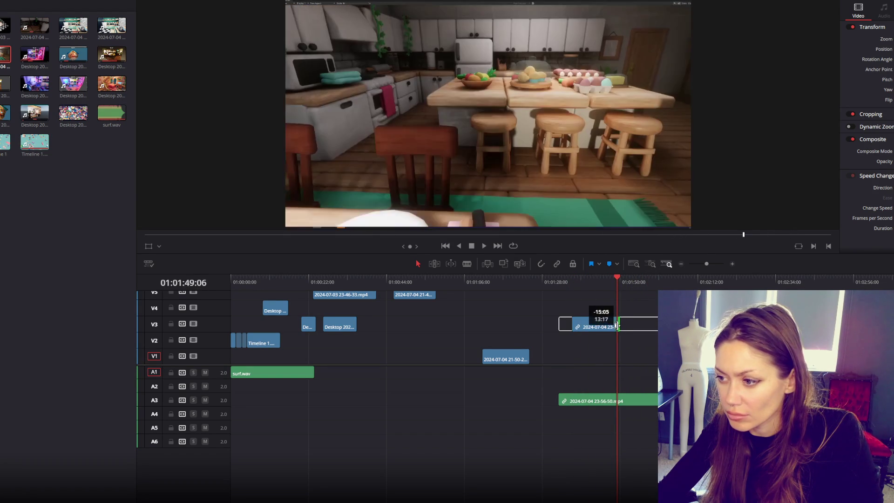
# Delete the kitchen clip's A3 audio and jump ahead to the pink bathroom footage.
pyautogui.click(633, 396)
pyautogui.press('Delete')
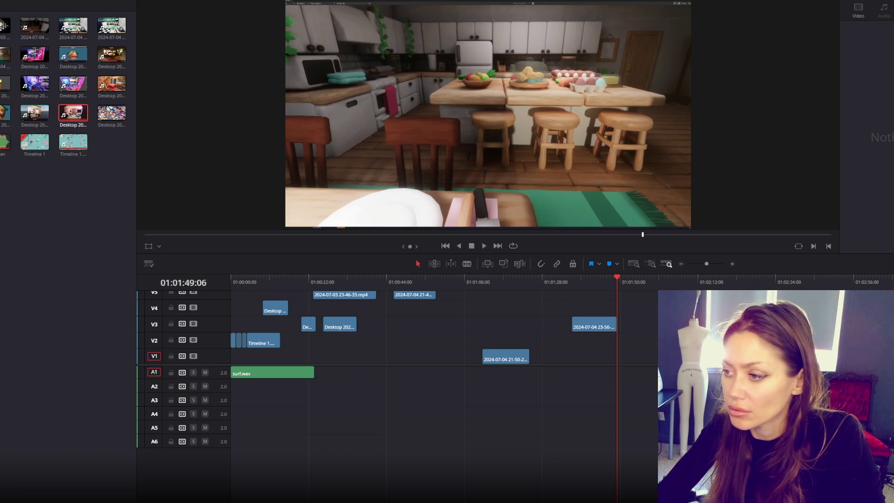
pyautogui.click(734, 281)
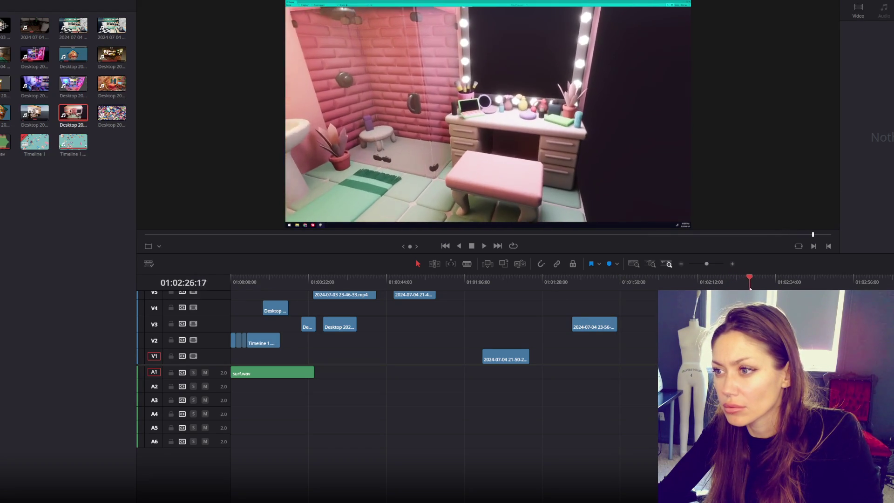
pyautogui.moveTo(737, 281)
pyautogui.mouseDown()
pyautogui.moveTo(722, 281)
pyautogui.moveTo(751, 280)
pyautogui.moveTo(717, 281)
pyautogui.mouseUp()
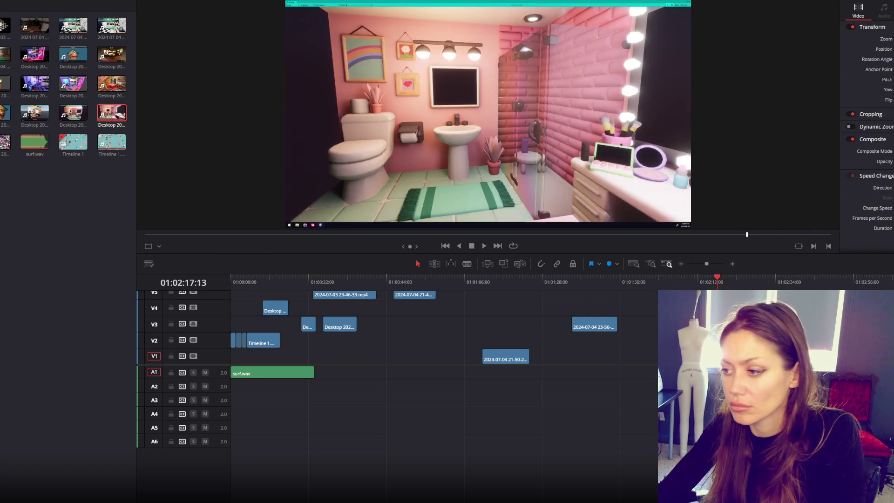
# Scrub through the bathroom clip between about 01:02:00 and 01:02:31.
pyautogui.moveTo(737, 289); pyautogui.dragTo(744, 285)
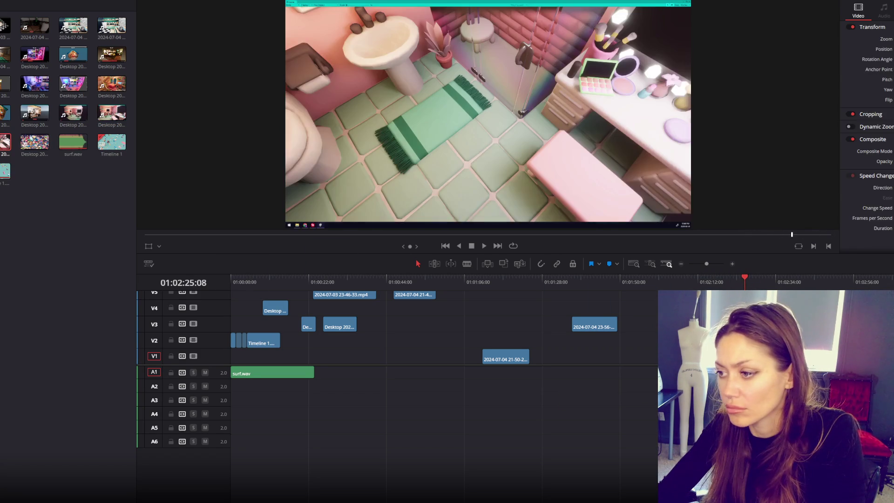
pyautogui.click(720, 284)
pyautogui.moveTo(721, 286)
pyautogui.mouseDown()
pyautogui.moveTo(768, 282)
pyautogui.moveTo(728, 282)
pyautogui.mouseUp()
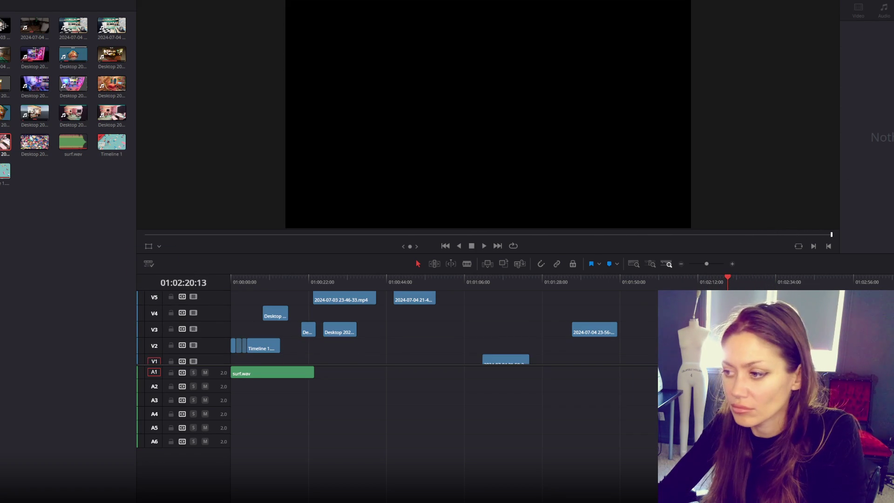
pyautogui.moveTo(727, 281)
pyautogui.mouseDown()
pyautogui.moveTo(658, 281)
pyautogui.moveTo(702, 288)
pyautogui.mouseUp()
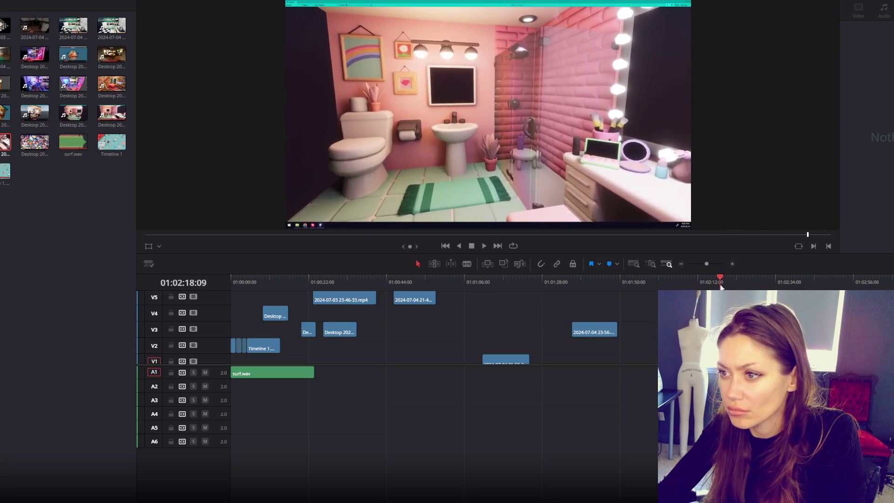
pyautogui.click(657, 282)
pyautogui.scroll(-1, 597, 357)
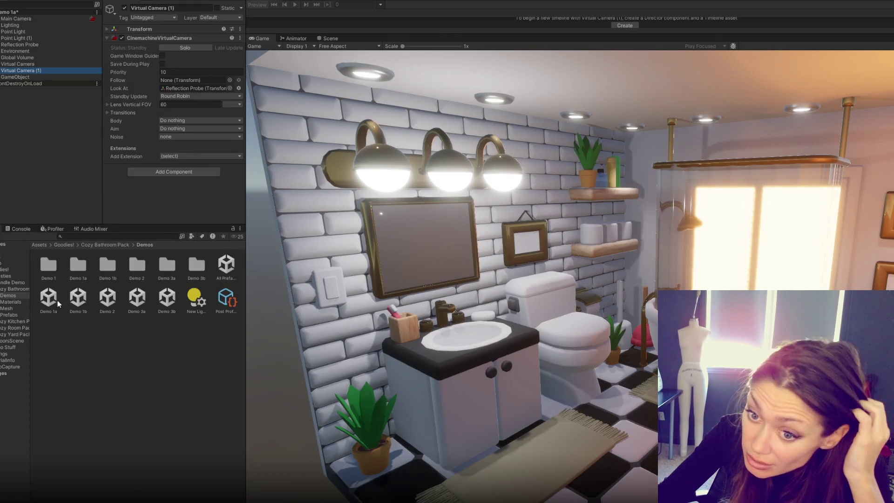
# Browse the Goodies! Demos folders and open the Promo Shots scene from Promo Stuff.
pyautogui.click(8, 282)
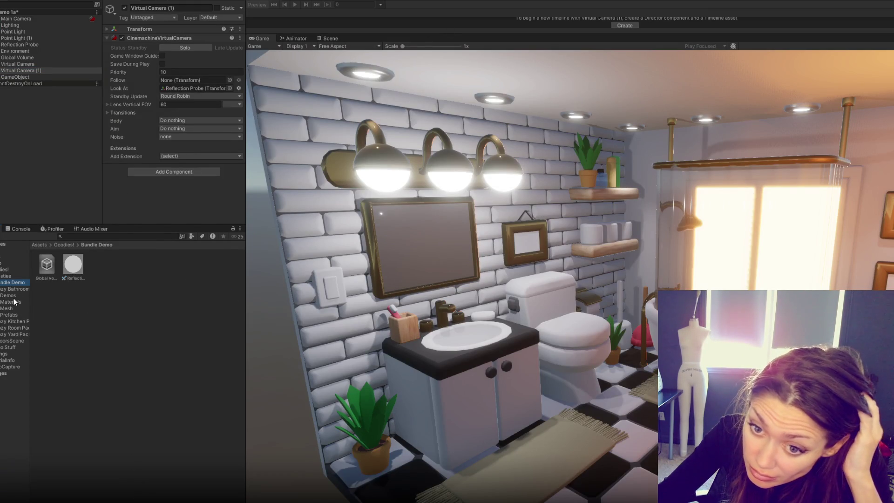
pyautogui.click(14, 297)
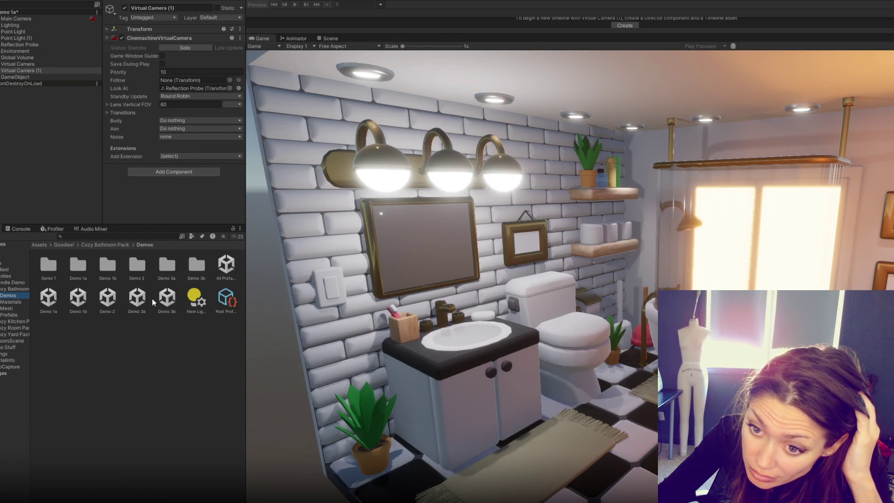
pyautogui.click(6, 270)
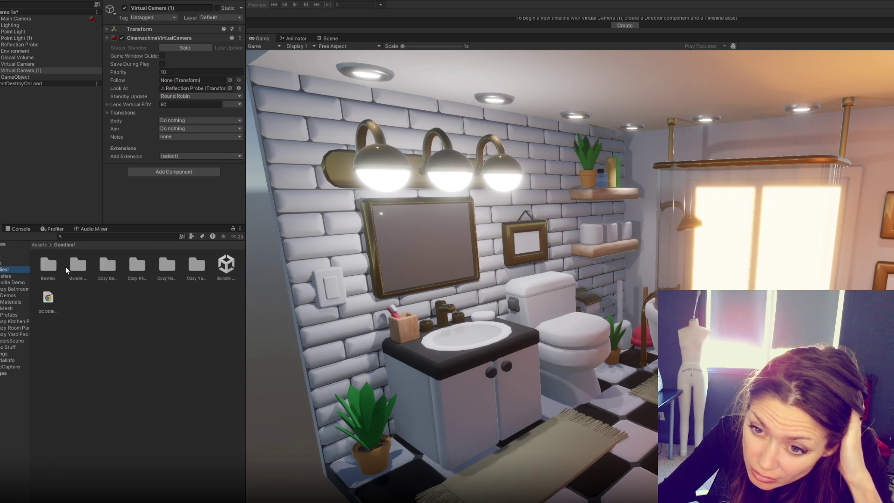
pyautogui.doubleClick(77, 266)
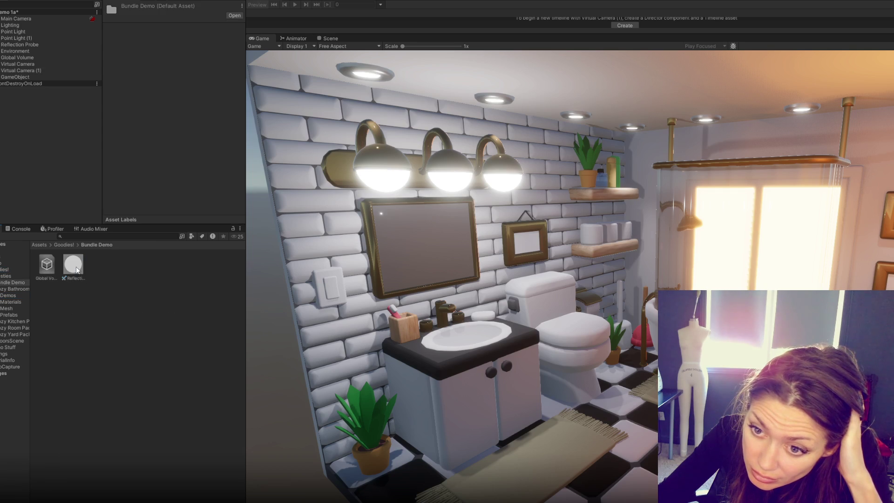
pyautogui.click(14, 348)
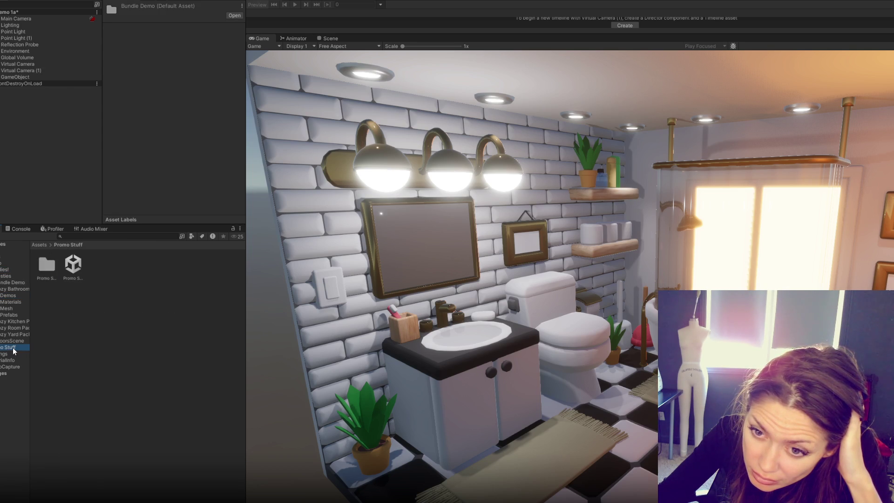
pyautogui.doubleClick(72, 266)
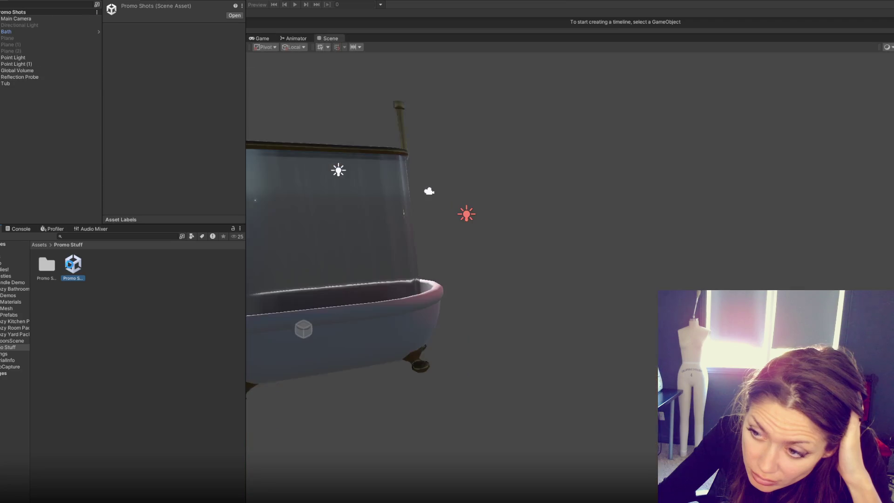
# Look through the Cozy Yard, Cozy Bathroom and Besties folders, then open the Bundle Demo scene.
pyautogui.click(21, 328)
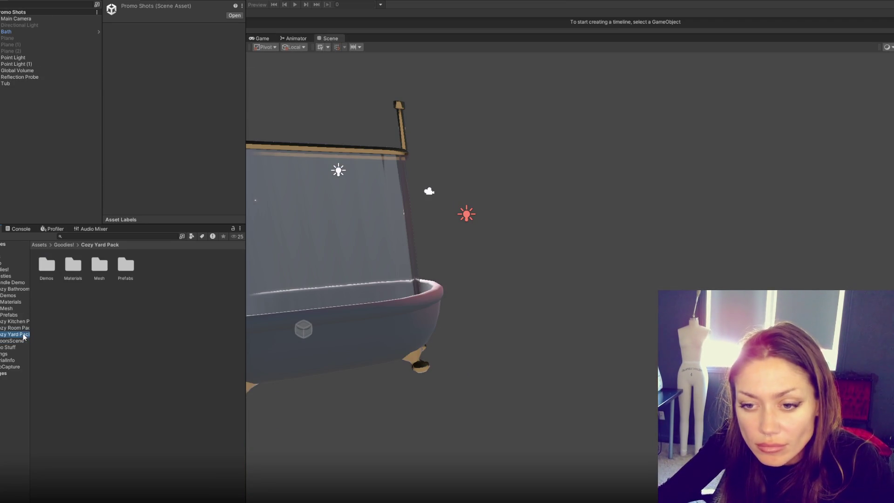
pyautogui.click(9, 315)
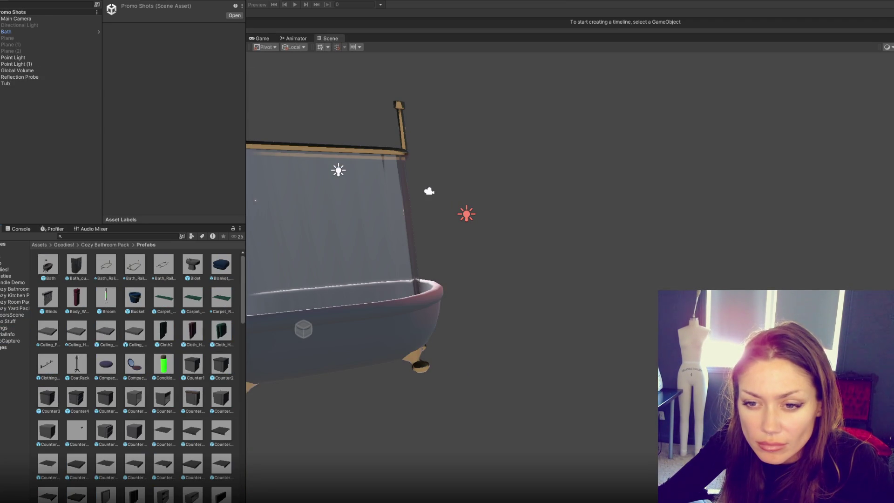
pyautogui.click(12, 283)
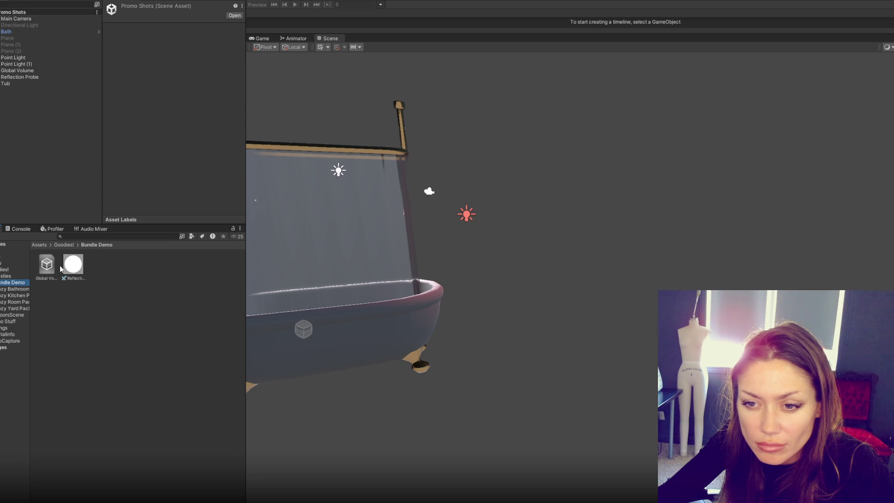
pyautogui.click(12, 277)
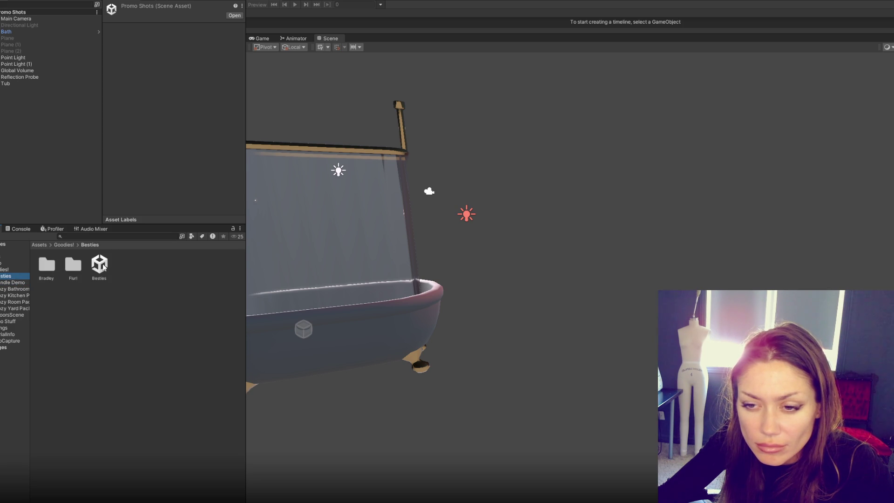
pyautogui.click(1, 289)
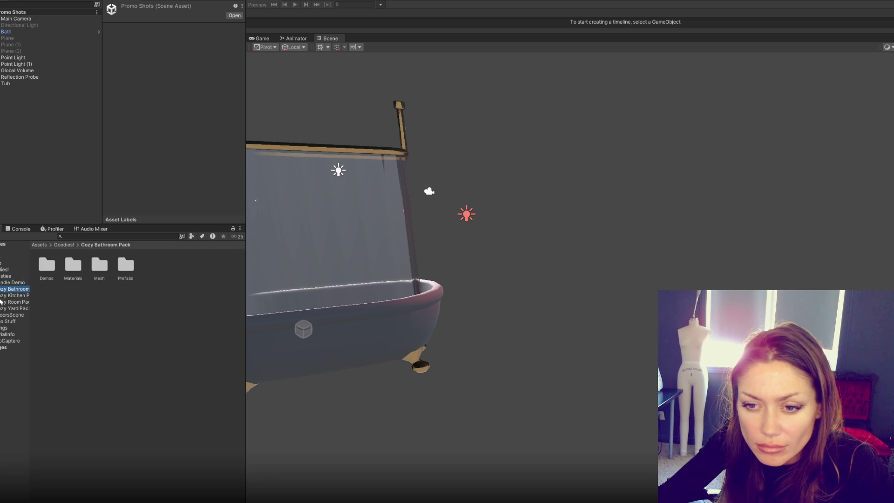
pyautogui.click(2, 270)
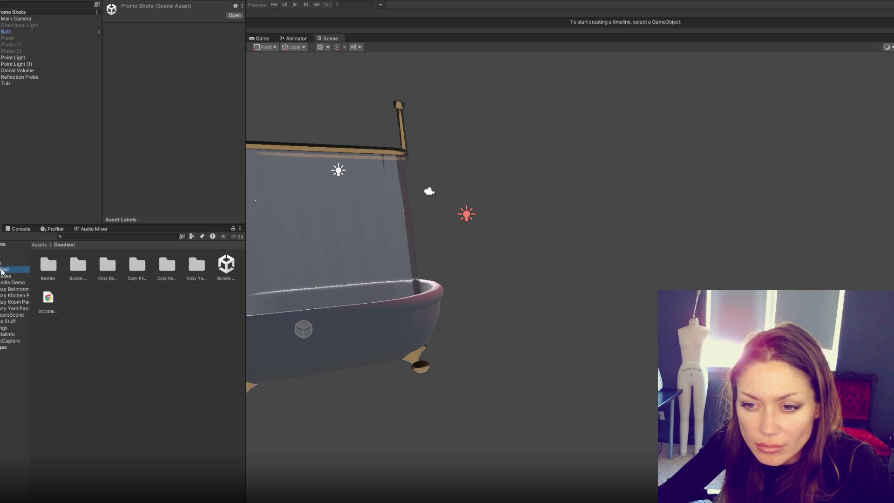
pyautogui.doubleClick(226, 265)
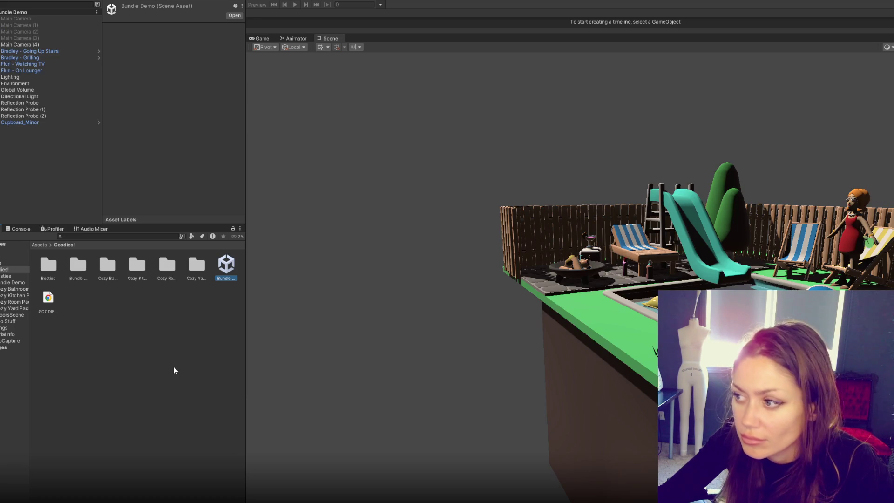
# Create a Cinemachine Virtual Camera in the kitchen and check its Body and Aim options.
pyautogui.moveTo(714, 247); pyautogui.dragTo(449, 148)
pyautogui.rightClick(75, 159)
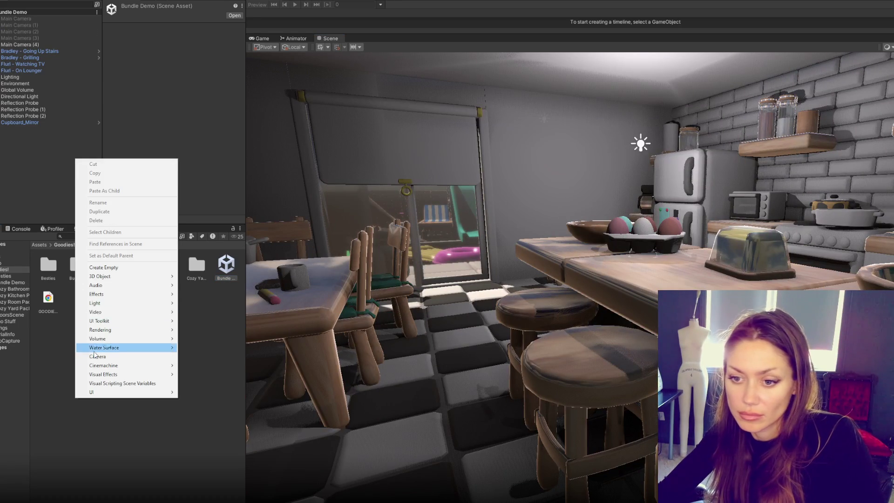
pyautogui.moveTo(163, 366)
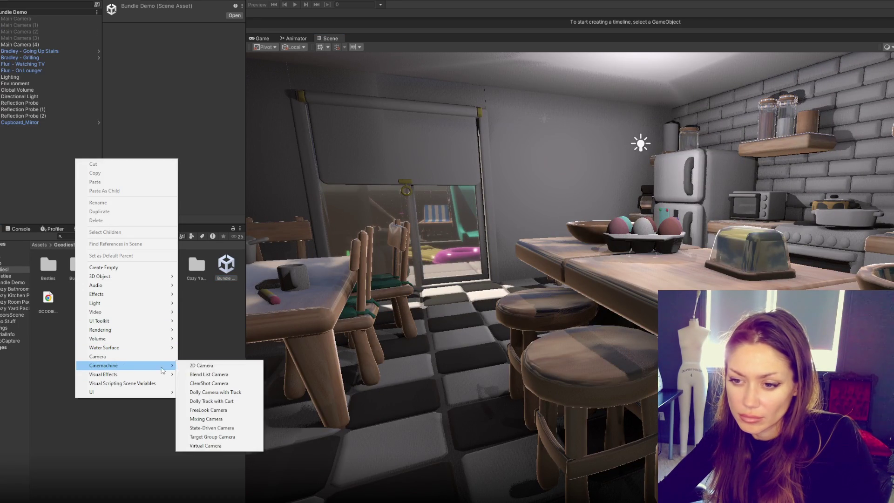
pyautogui.click(218, 447)
pyautogui.click(192, 120)
pyautogui.click(192, 121)
pyautogui.click(196, 129)
pyautogui.click(56, 132)
pyautogui.click(57, 130)
# Duplicate the virtual camera to make a second one, then reselect and frame the first.
pyautogui.hotkey('ctrl', 'd')
pyautogui.press('f')
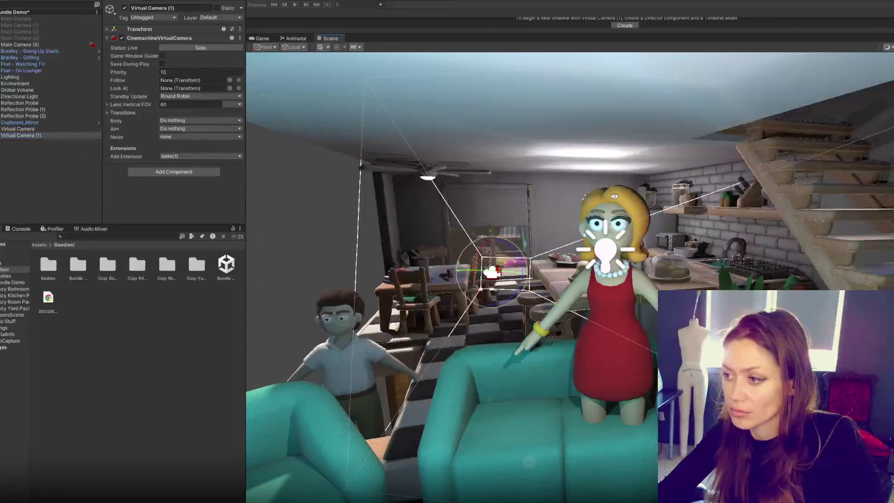
pyautogui.scroll(5, 622, 201)
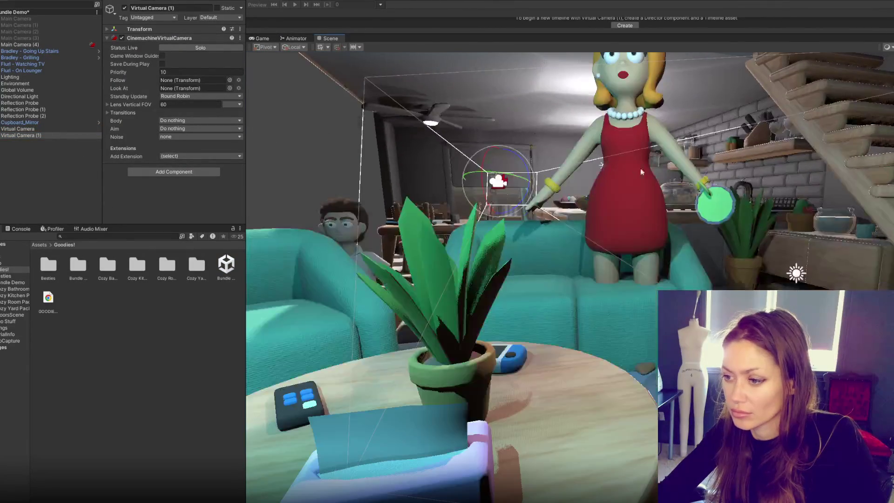
pyautogui.moveTo(641, 172)
pyautogui.mouseDown()
pyautogui.moveTo(665, 191)
pyautogui.moveTo(536, 127)
pyautogui.mouseUp()
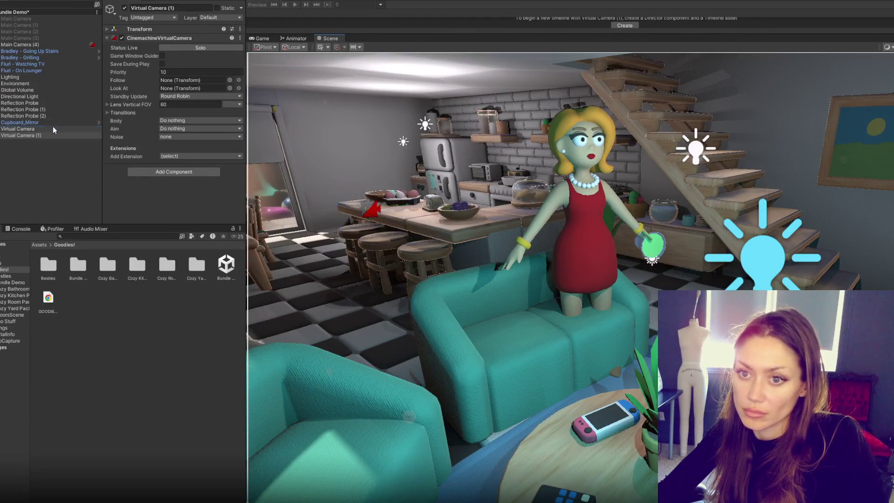
pyautogui.doubleClick(53, 128)
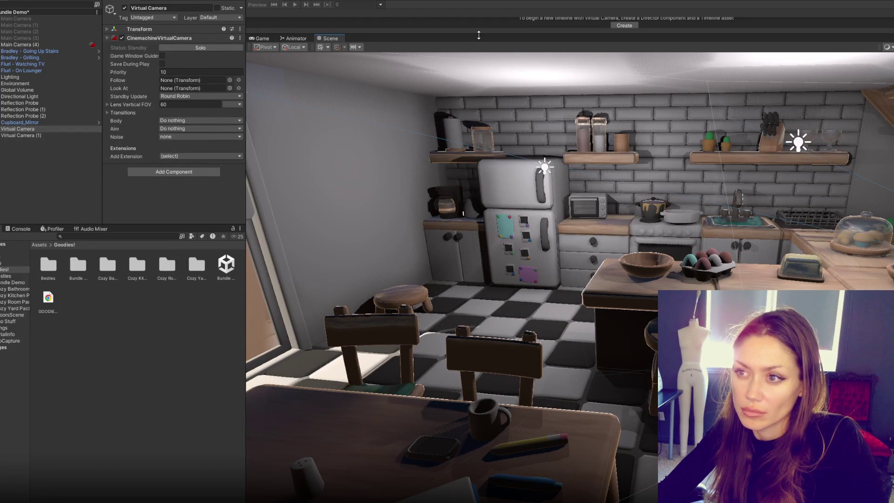
# Create a Virtual CameraTimeline asset for the first virtual camera and test it in Play mode.
pyautogui.moveTo(479, 35); pyautogui.dragTo(536, 135)
pyautogui.click(623, 78)
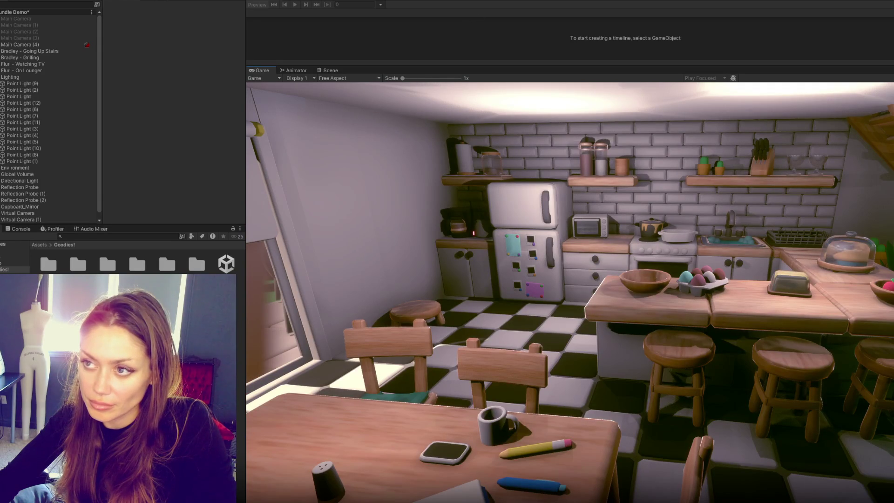
pyautogui.hotkey('ctrl', 'p')
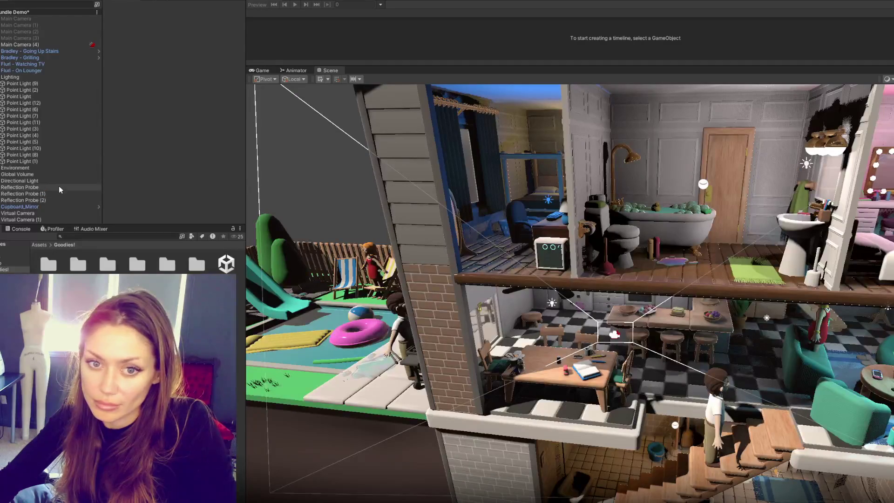
# Frame the first virtual camera near Bradley on the stairs and couch, then preview in Play mode again.
pyautogui.click(42, 213)
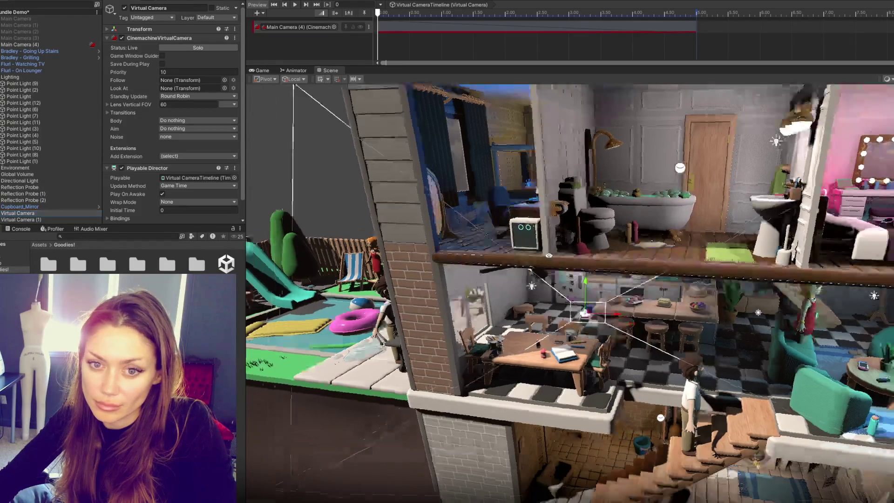
pyautogui.press('f')
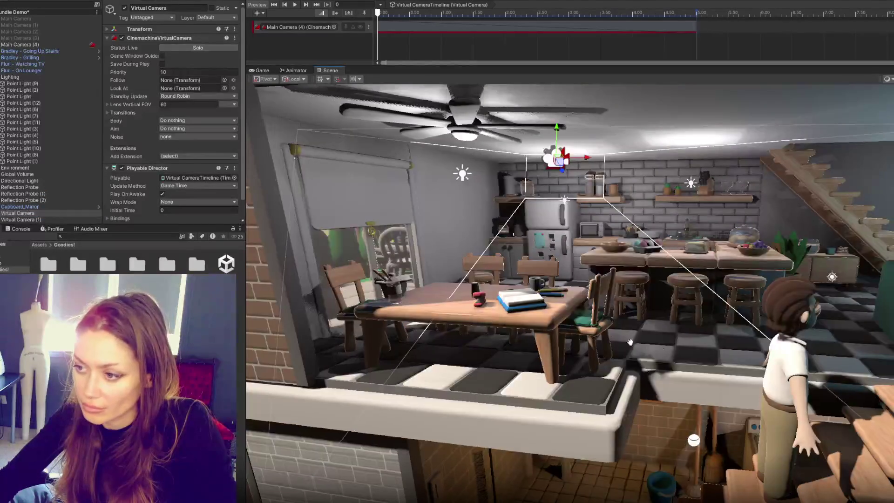
pyautogui.moveTo(662, 350); pyautogui.dragTo(583, 333)
pyautogui.click(426, 332)
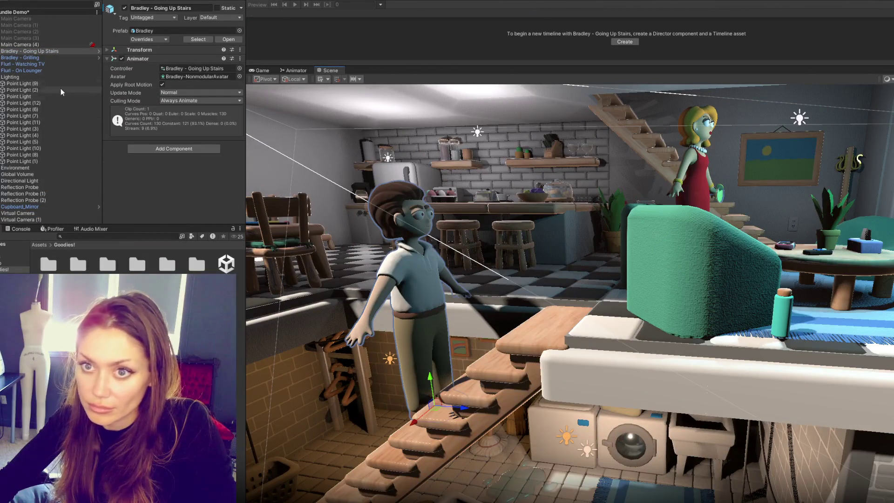
pyautogui.press('f')
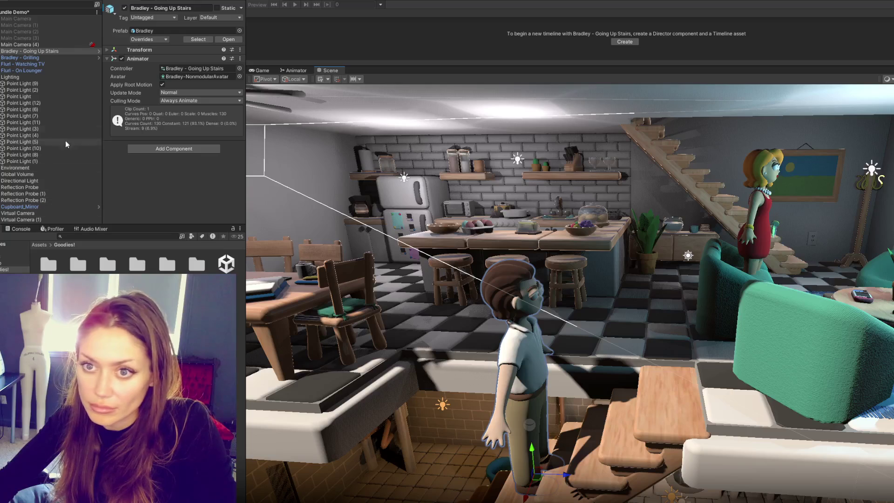
pyautogui.click(39, 214)
pyautogui.press('f')
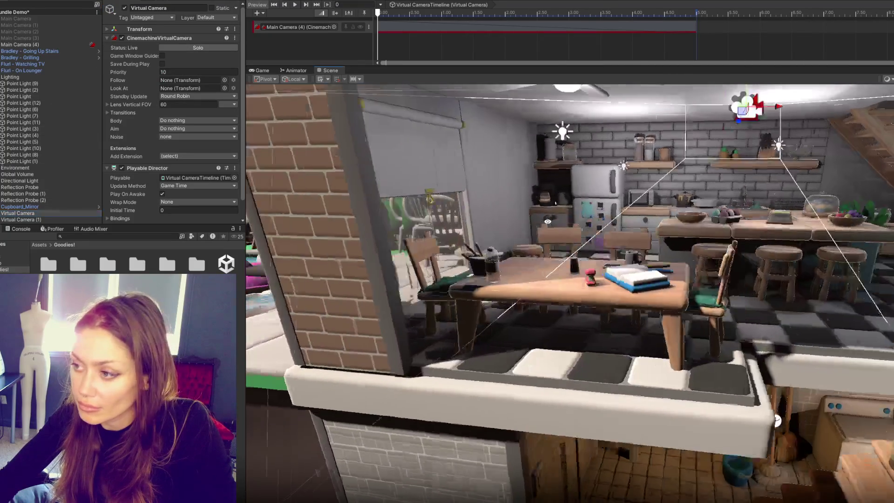
pyautogui.moveTo(777, 420)
pyautogui.mouseDown()
pyautogui.moveTo(499, 211)
pyautogui.moveTo(506, 218)
pyautogui.mouseUp()
pyautogui.click(56, 219)
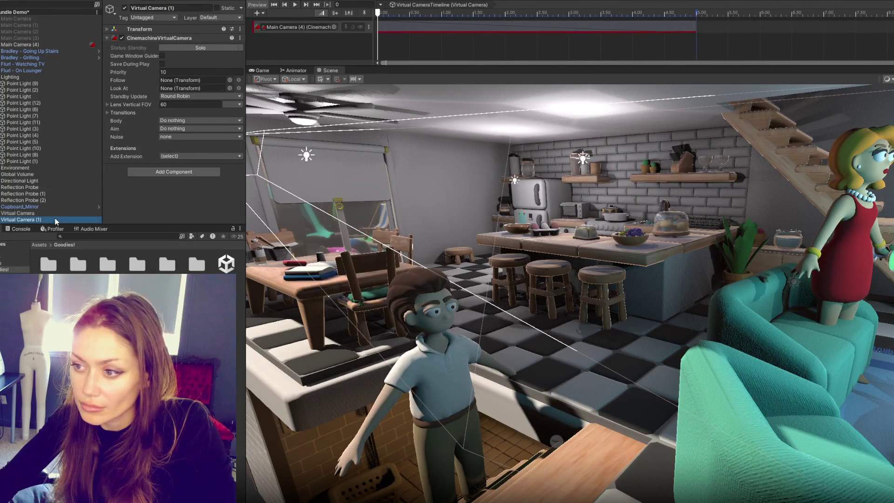
pyautogui.click(63, 215)
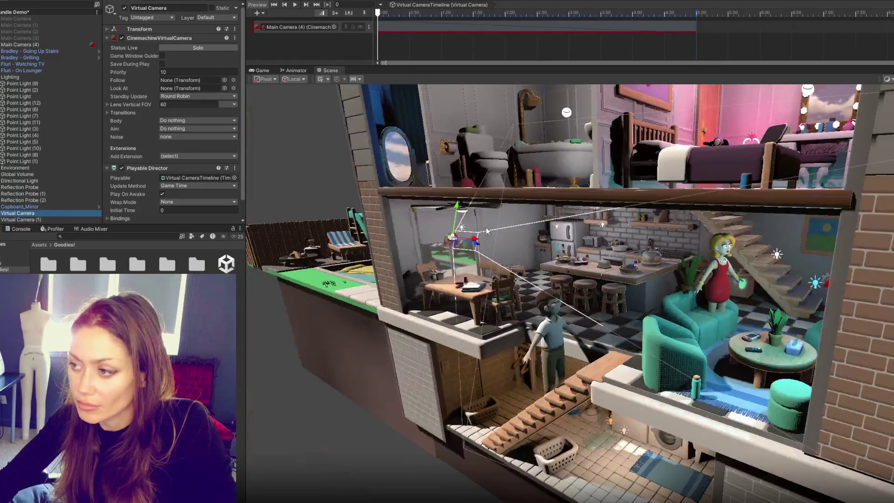
pyautogui.scroll(5, 653, 283)
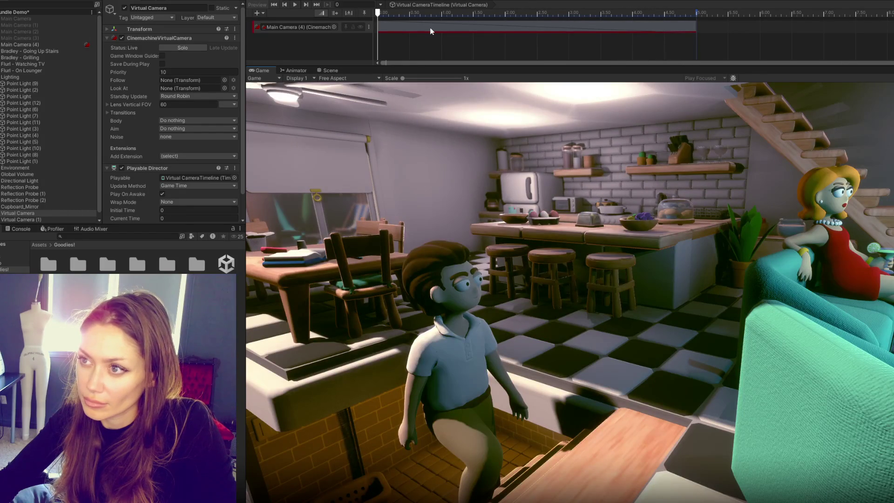
pyautogui.hotkey('ctrl', 'p')
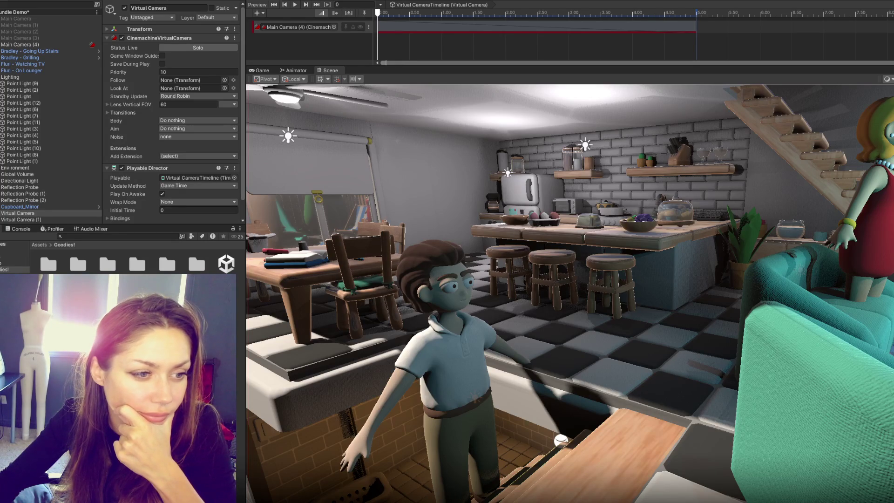
pyautogui.click(144, 0)
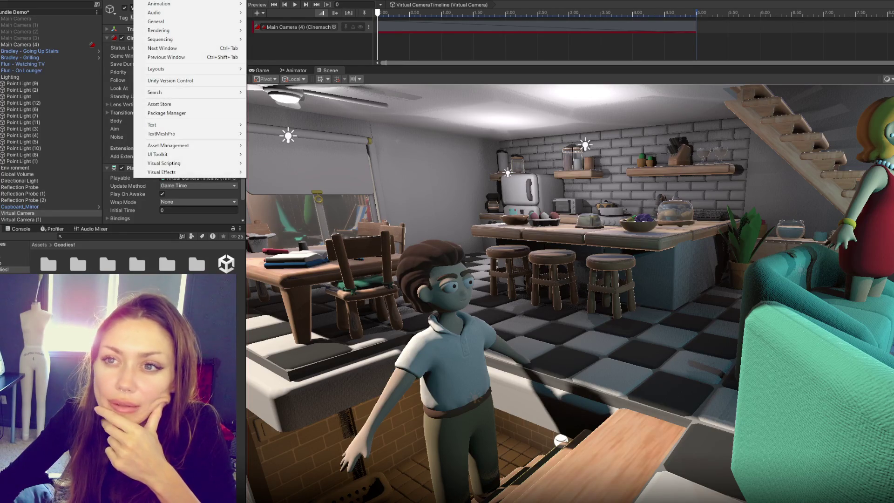
# Search the Package Manager's Unity Registry for 'recorder' and install Recorder 4.0.3.
pyautogui.moveTo(168, 4)
pyautogui.moveTo(170, 21)
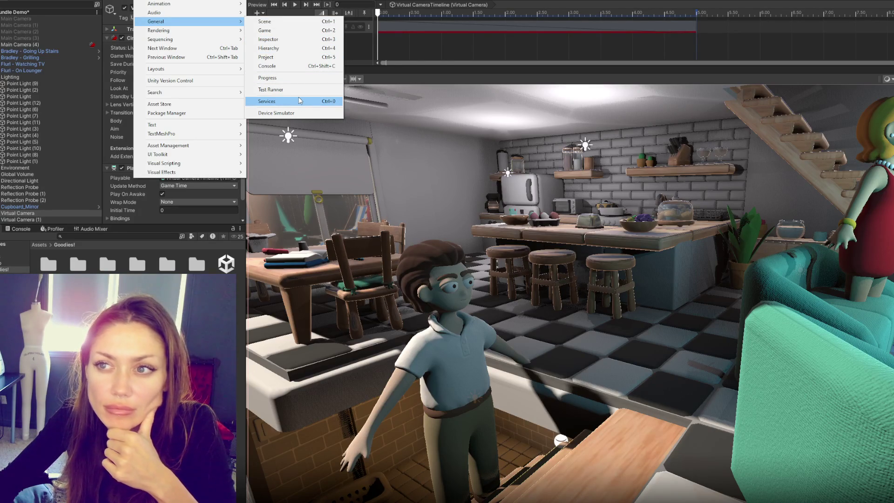
pyautogui.moveTo(234, 97)
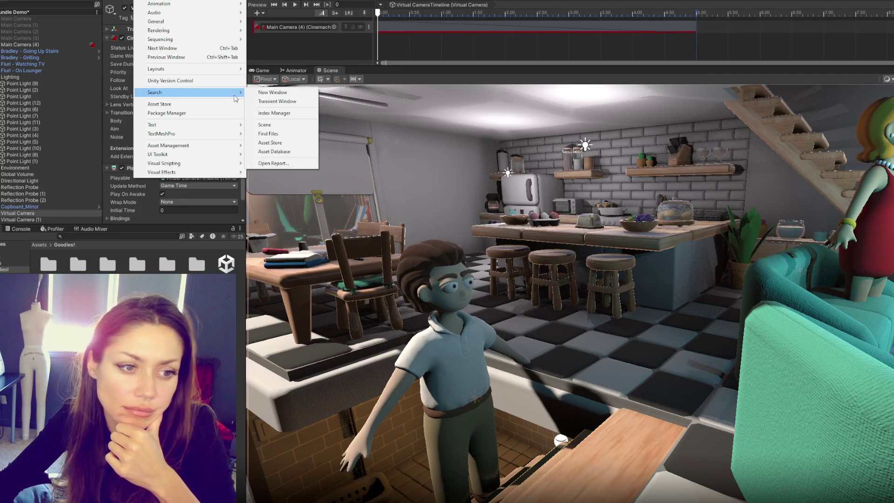
pyautogui.click(200, 112)
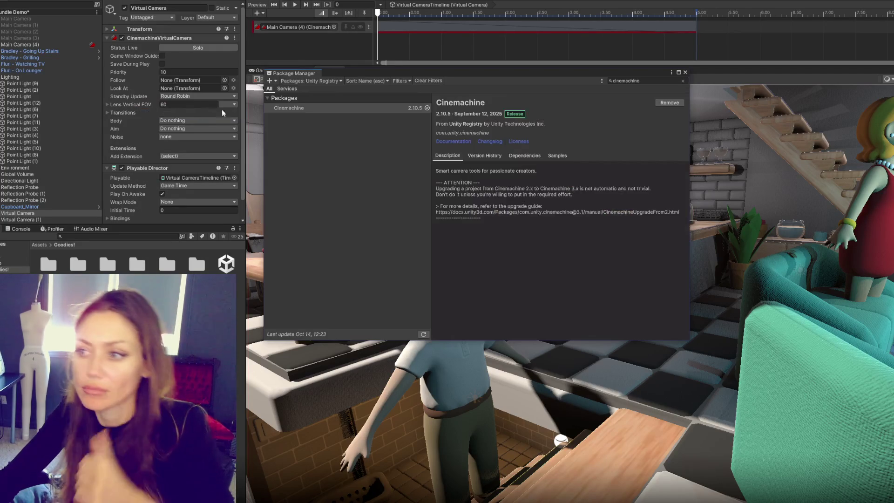
pyautogui.click(641, 80)
pyautogui.write('recorder')
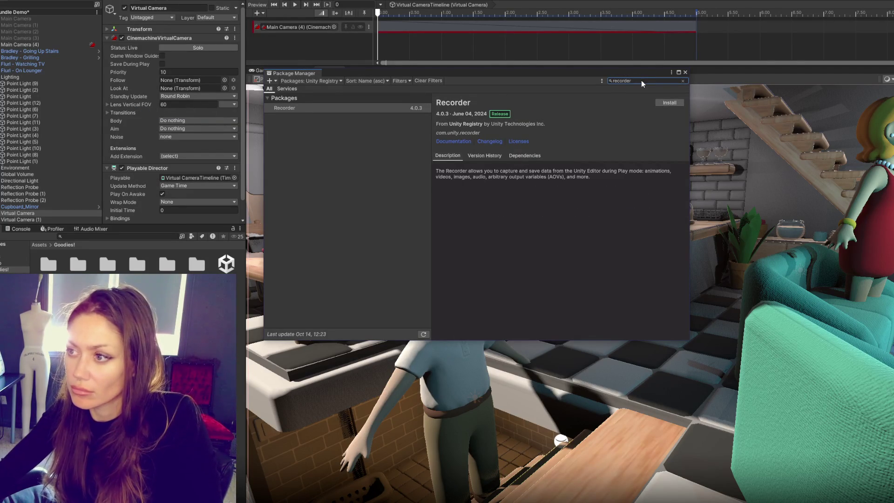
pyautogui.click(664, 102)
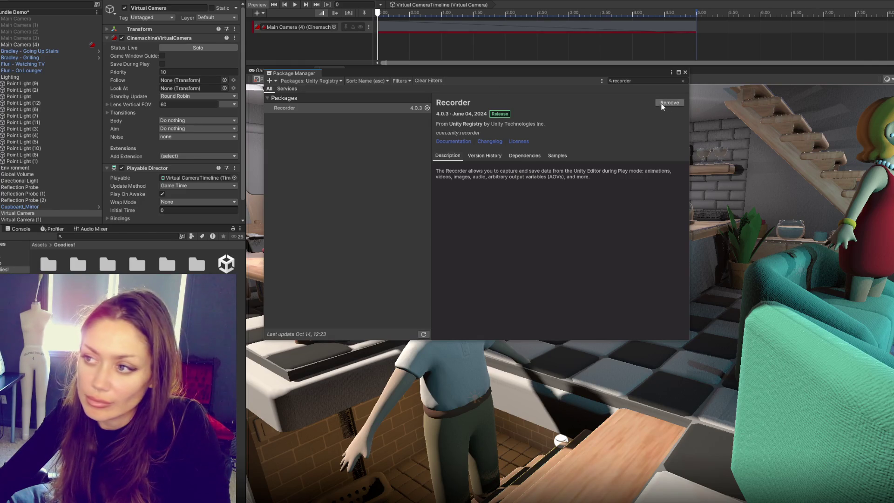
pyautogui.click(685, 72)
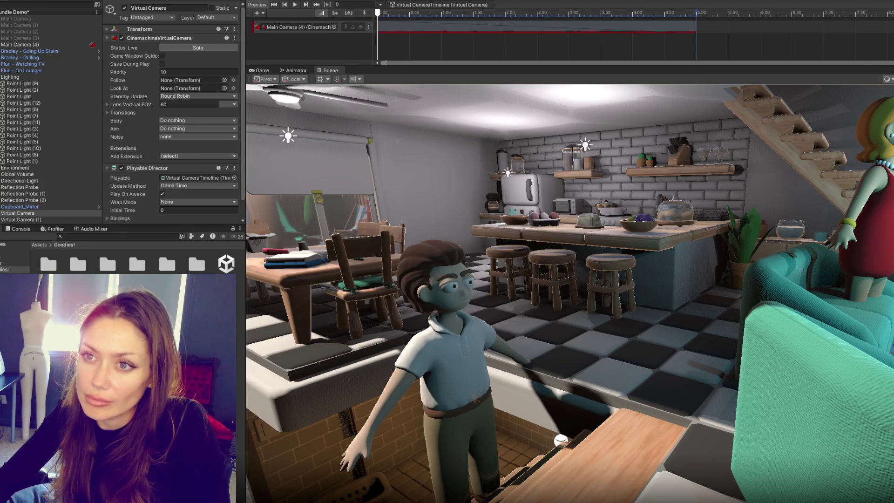
# Open Window > General > Recorder > Recorder Window, then switch over to Audacity.
pyautogui.click(142, 0)
pyautogui.moveTo(224, 30)
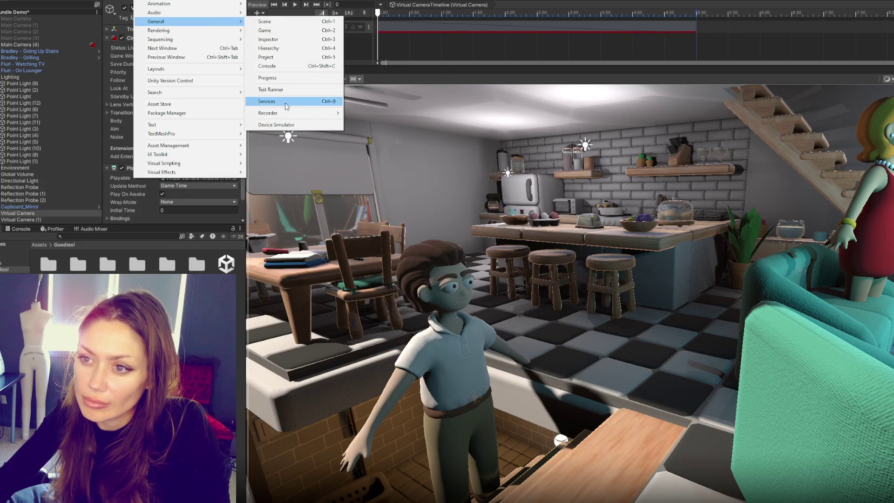
pyautogui.moveTo(276, 116)
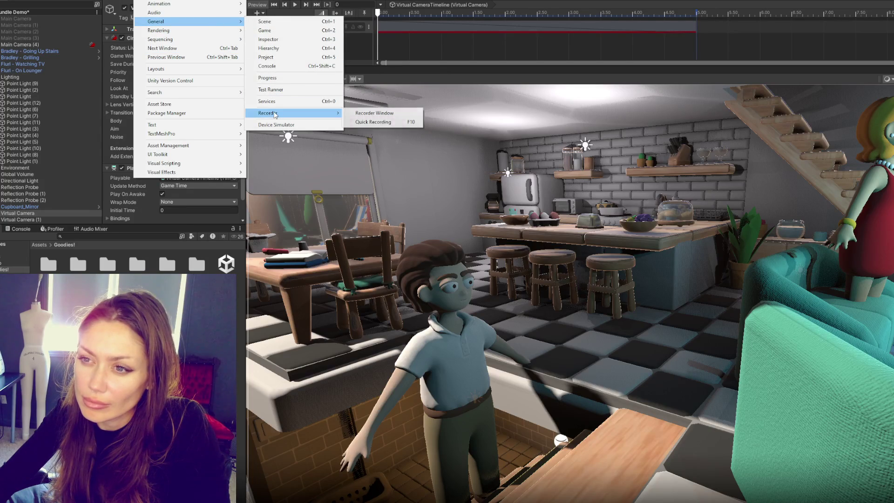
pyautogui.click(373, 113)
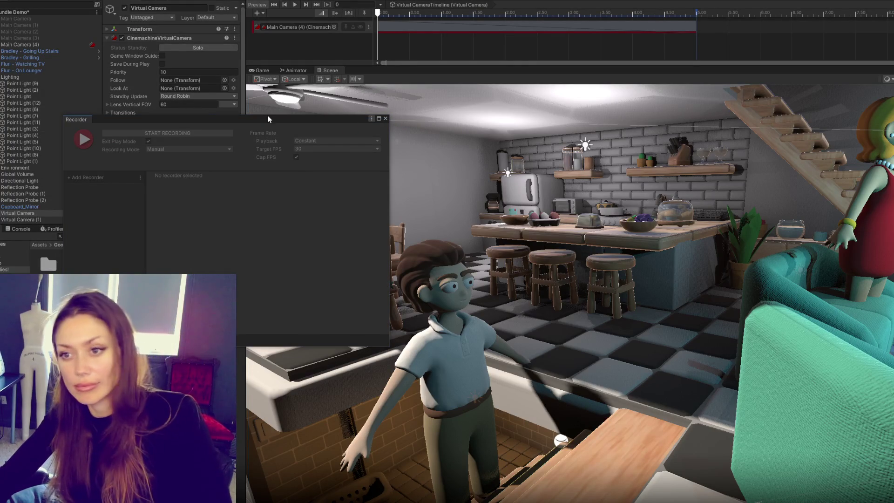
pyautogui.hotkey('alt', 'Tab')
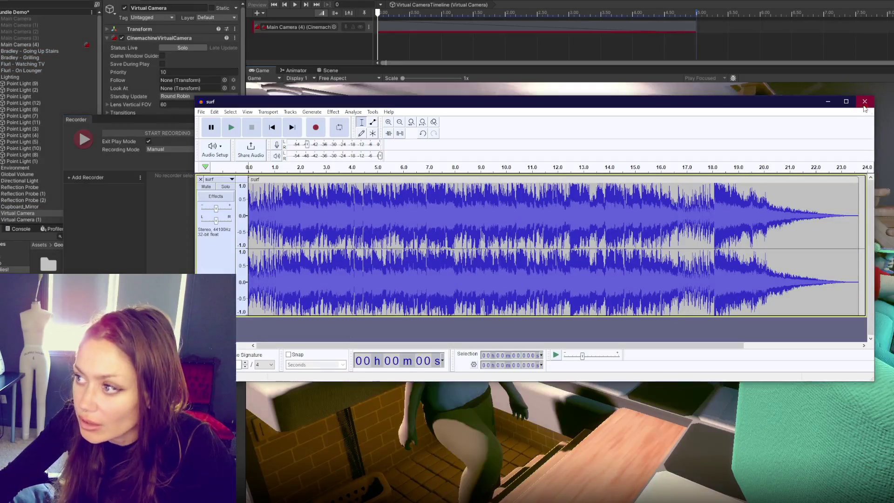
# Close the Audacity 'surf' window and answer the 'Save changes to surf?' prompt.
pyautogui.click(865, 101)
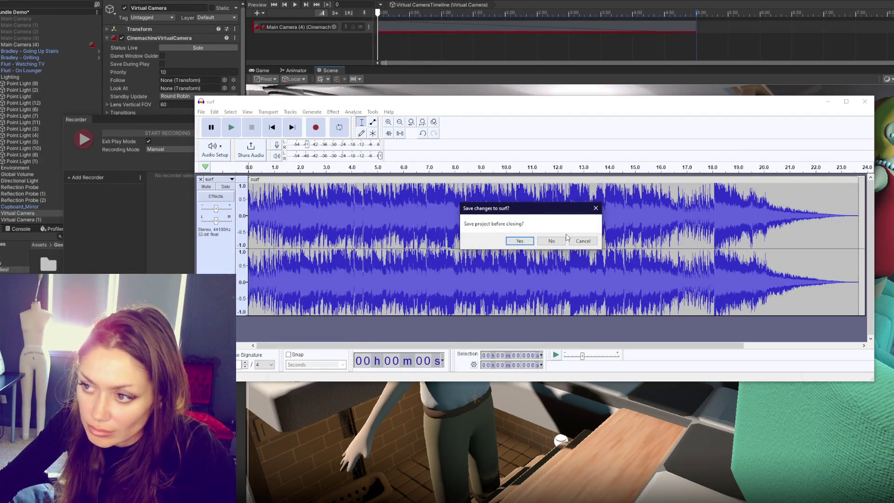
pyautogui.click(559, 240)
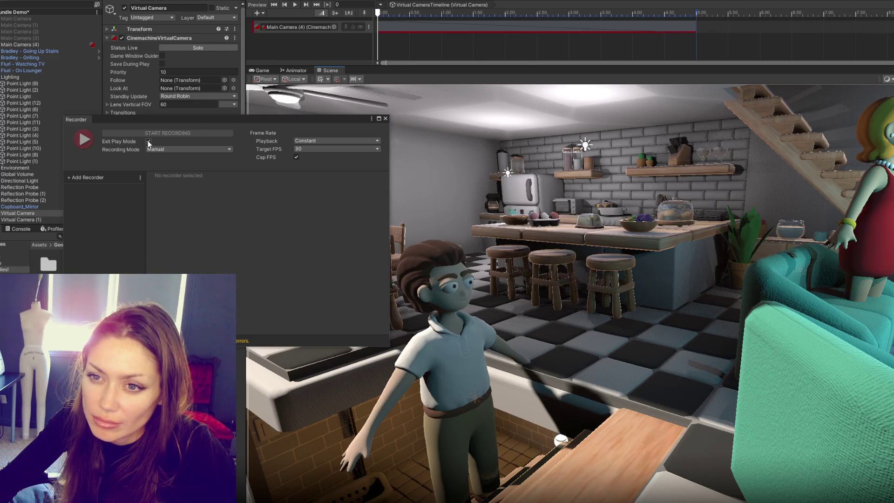
pyautogui.click(181, 150)
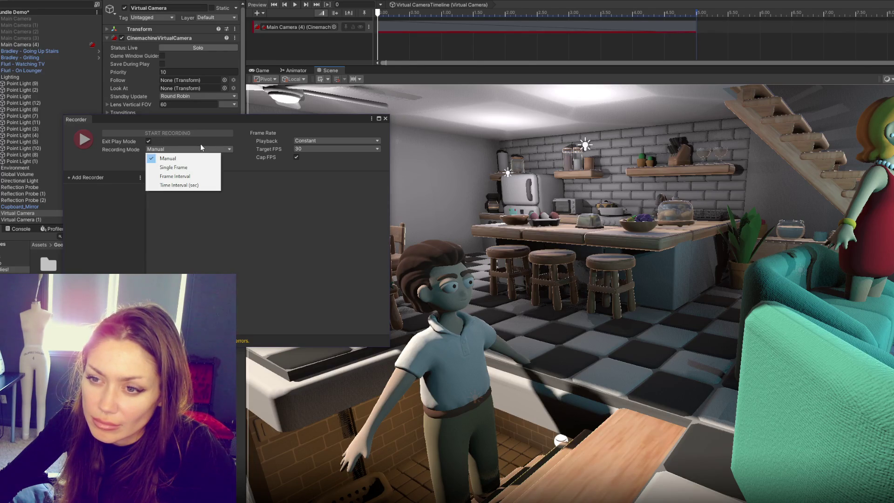
pyautogui.click(200, 144)
pyautogui.click(199, 136)
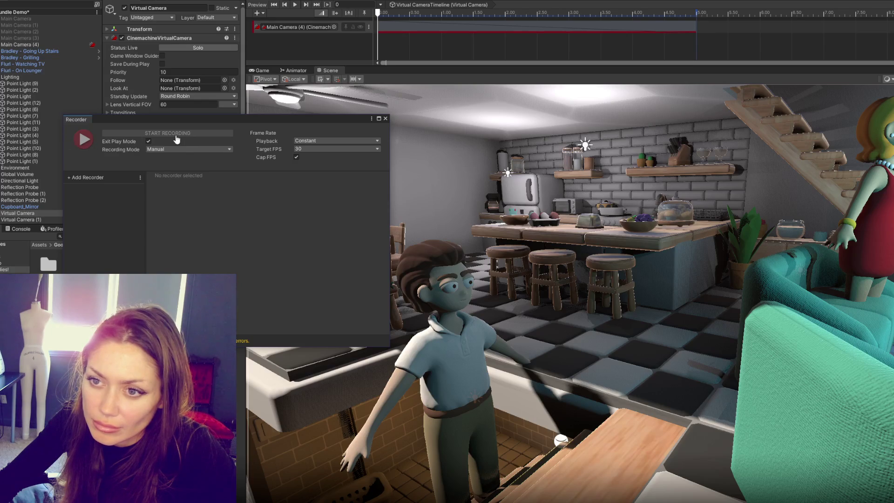
pyautogui.click(176, 149)
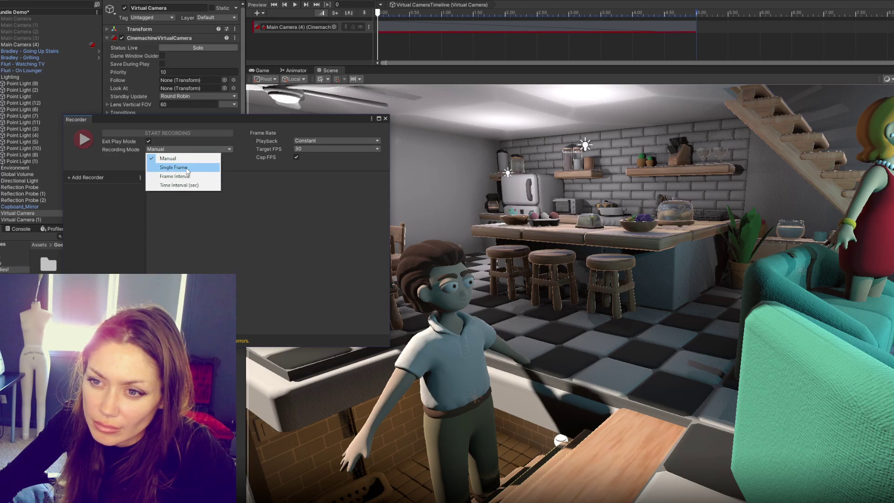
pyautogui.click(191, 176)
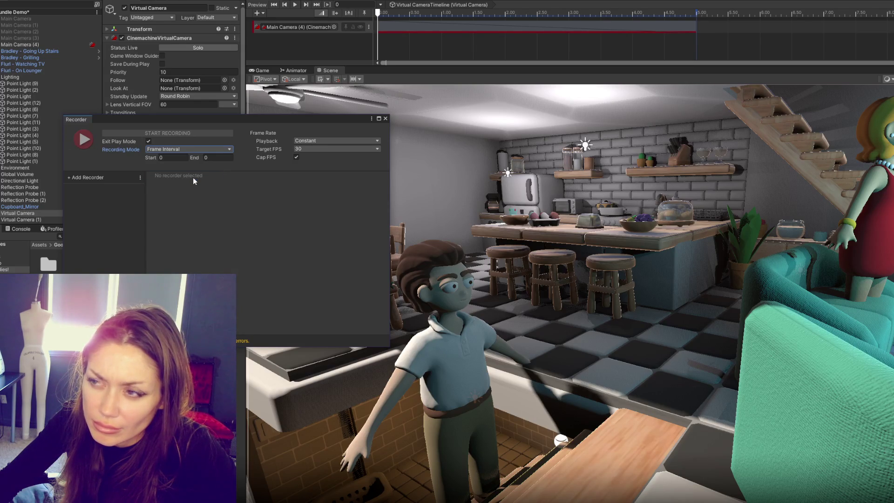
pyautogui.click(192, 149)
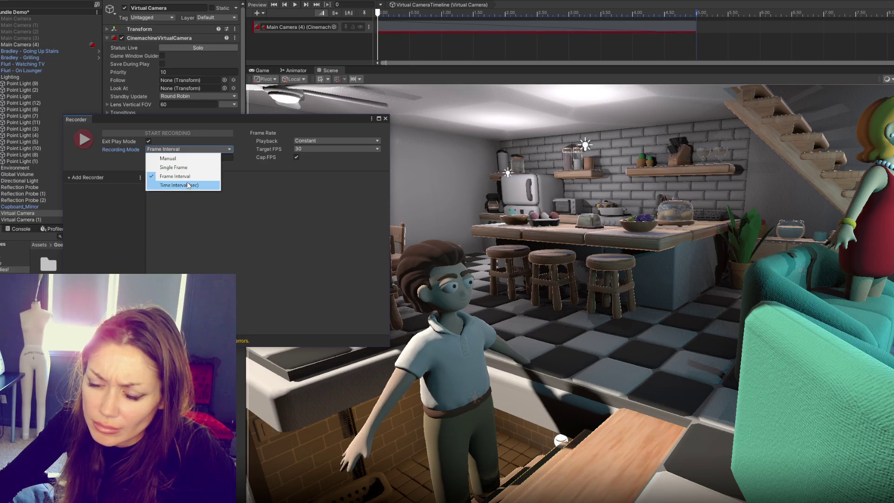
pyautogui.click(170, 158)
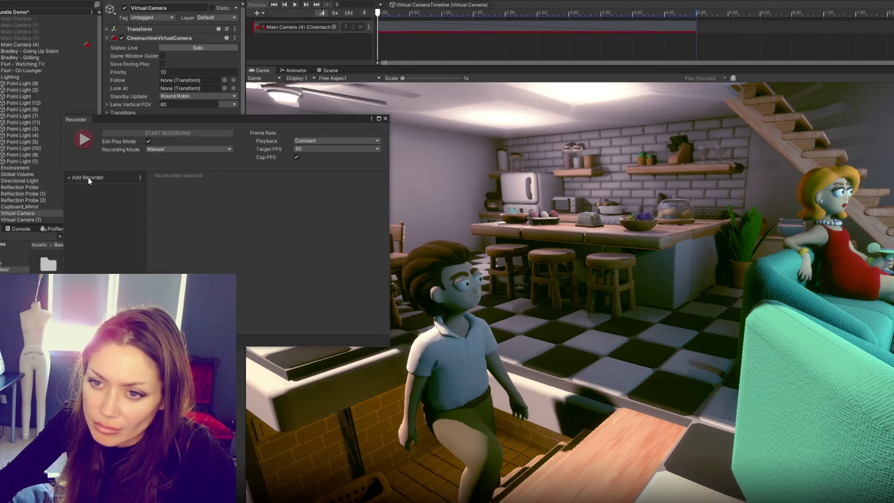
# Add a Movie recorder and set its output folder to E:/Goodies/Video export.
pyautogui.click(88, 177)
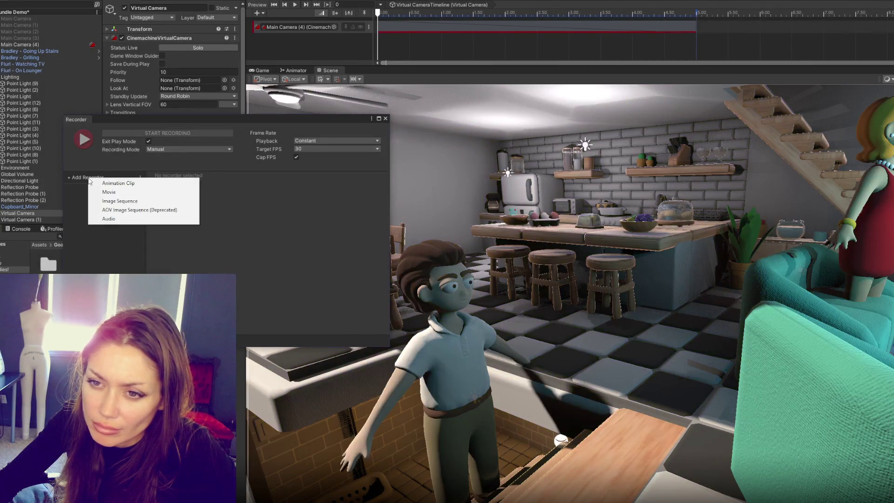
pyautogui.click(156, 195)
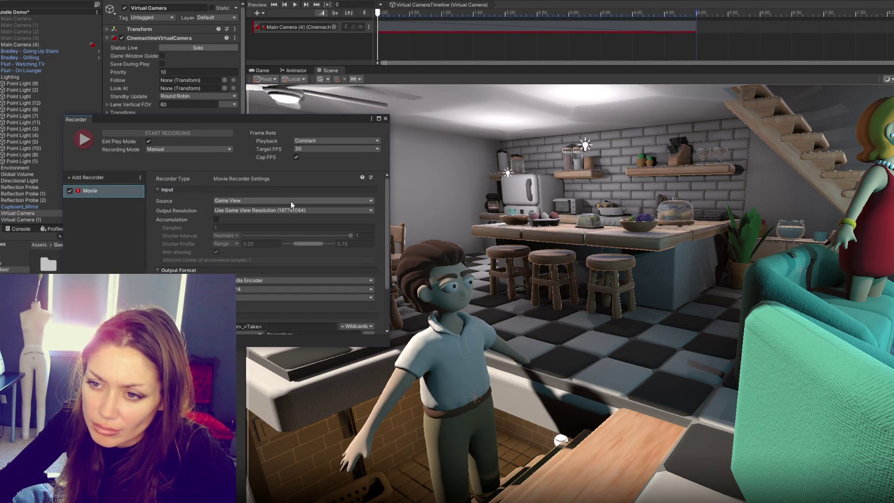
pyautogui.scroll(-3, 216, 219)
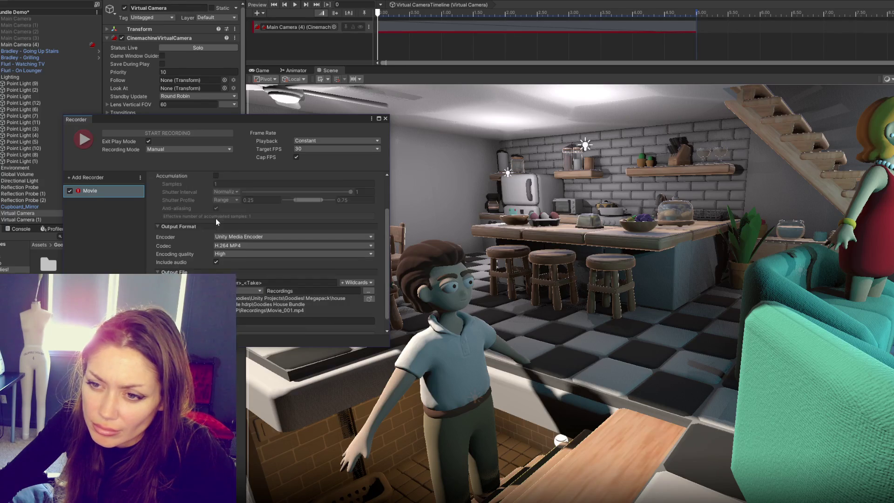
pyautogui.scroll(-1, 216, 220)
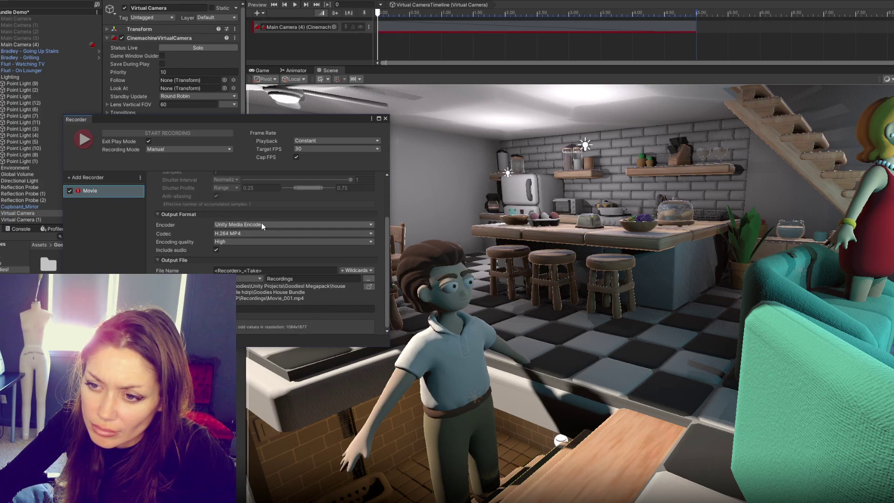
pyautogui.click(369, 278)
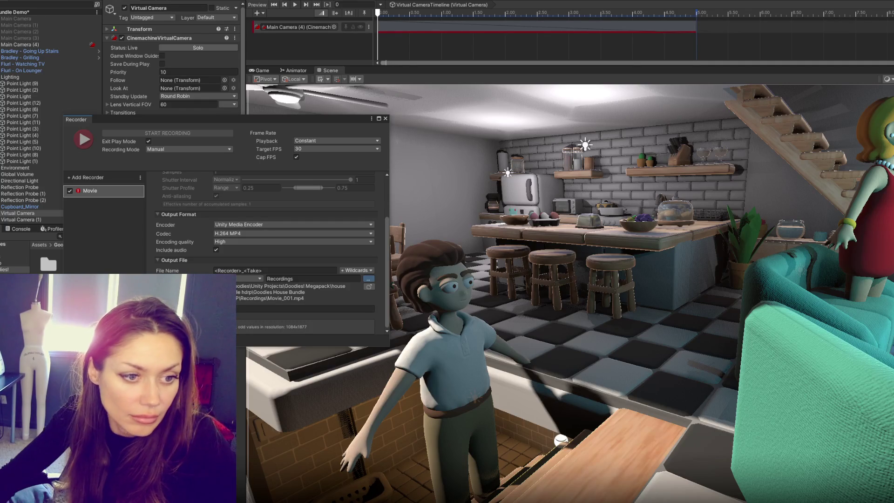
# Enlarge the Recorder window and move it off the kitchen scene.
pyautogui.scroll(2, 296, 235)
pyautogui.scroll(-1, 296, 235)
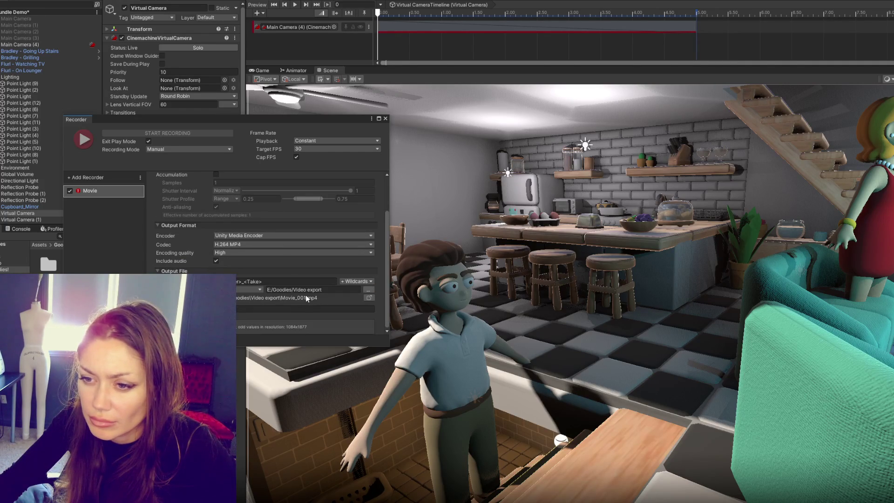
pyautogui.moveTo(312, 345); pyautogui.dragTo(307, 390)
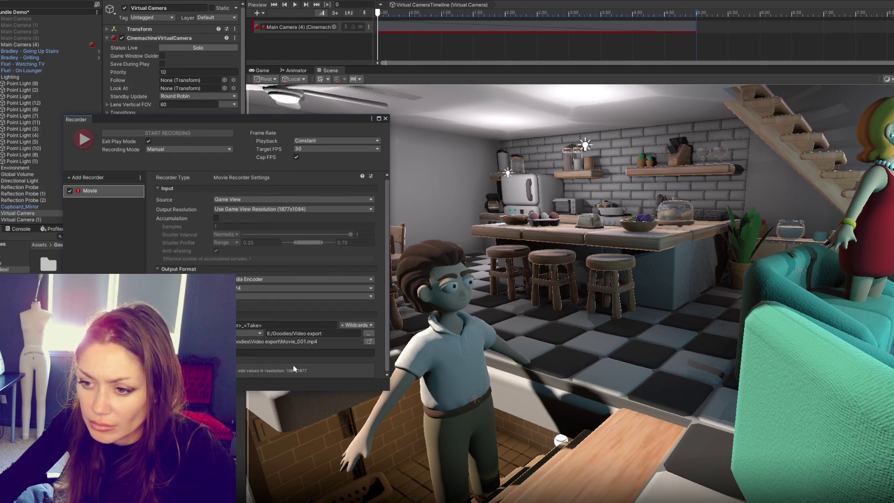
pyautogui.moveTo(291, 119); pyautogui.dragTo(228, 122)
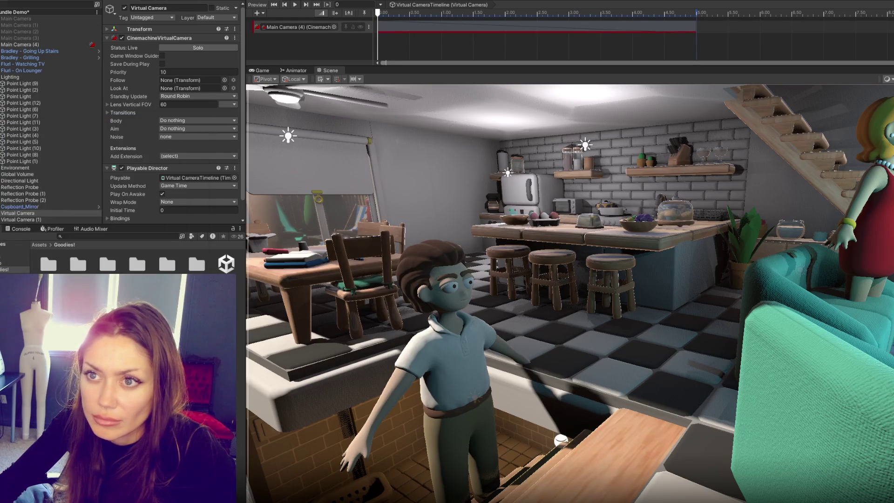
# Switch to the Game view and save the unsaved Timeline changes so play mode runs.
pyautogui.click(261, 70)
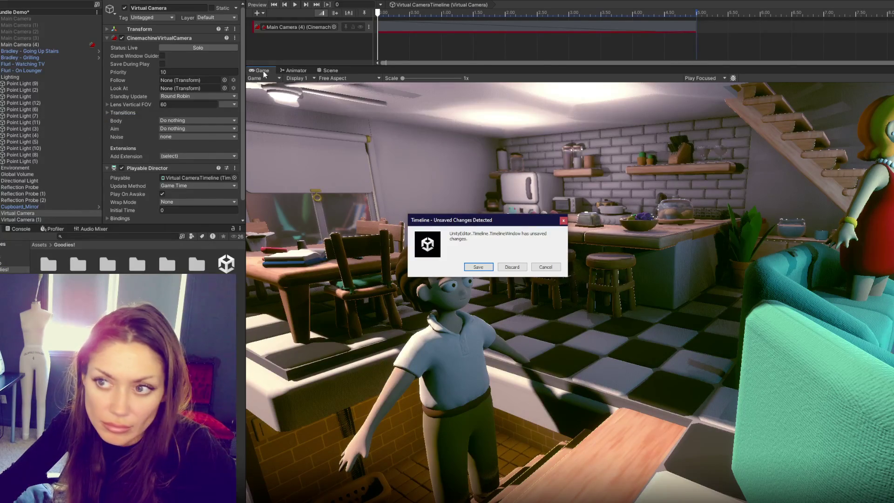
pyautogui.click(478, 267)
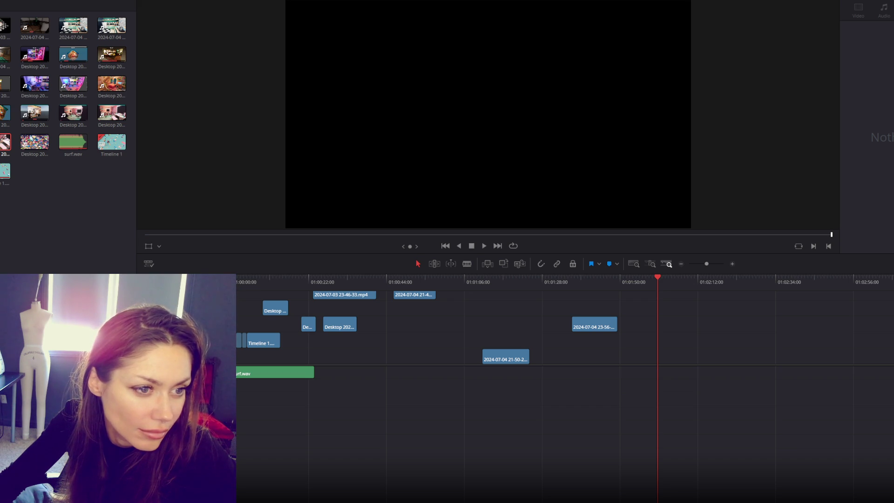
# Append Movie_001 after the existing clips, delete its audio, and stop playback.
pyautogui.moveTo(893, 354)
pyautogui.mouseDown()
pyautogui.moveTo(410, 372)
pyautogui.moveTo(431, 377)
pyautogui.moveTo(439, 359)
pyautogui.moveTo(689, 363)
pyautogui.moveTo(669, 362)
pyautogui.mouseUp()
pyautogui.click(430, 376)
pyautogui.press('Delete')
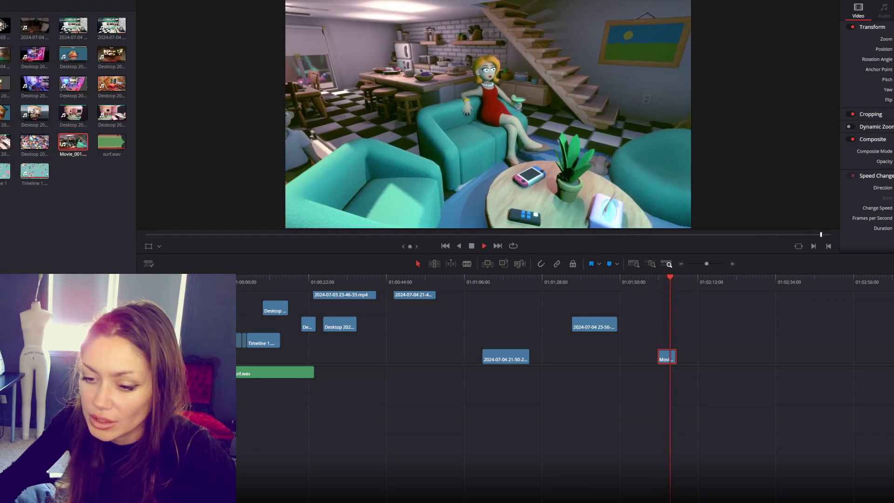
pyautogui.click(484, 246)
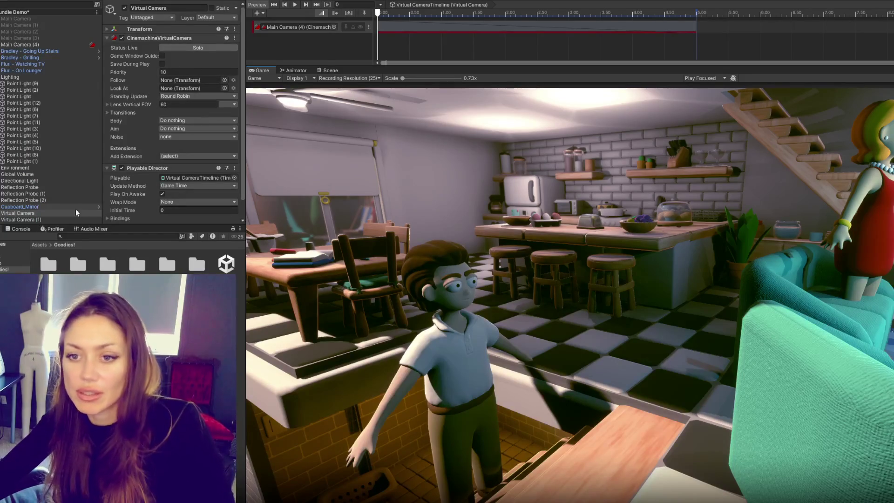
# Select Virtual Camera (1) in the Hierarchy and show the Scene view.
pyautogui.click(62, 219)
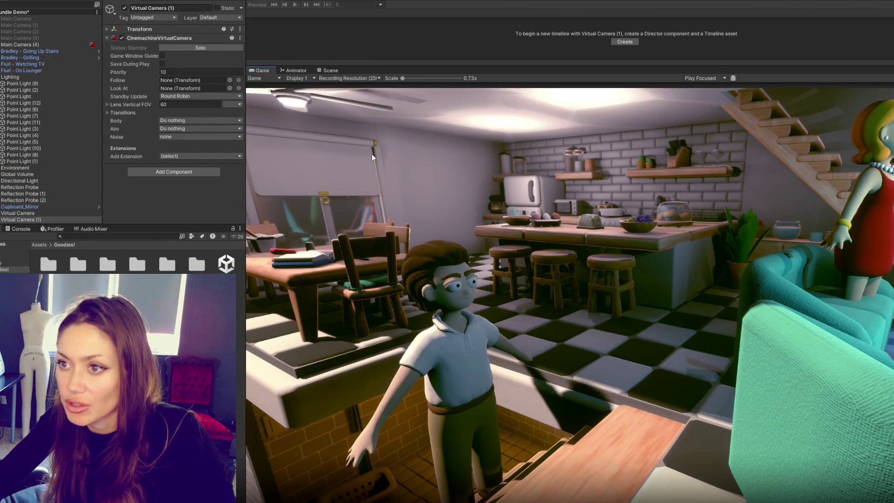
pyautogui.click(329, 78)
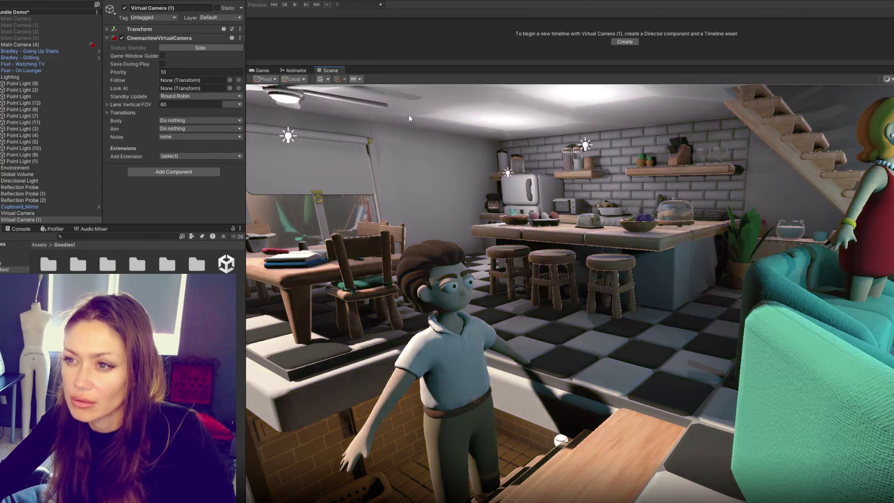
pyautogui.click(331, 70)
# Frame the living-room sofas with the woman in red and reselect the original Virtual Camera.
pyautogui.moveTo(505, 217)
pyautogui.mouseDown()
pyautogui.moveTo(618, 266)
pyautogui.moveTo(752, 259)
pyautogui.moveTo(709, 329)
pyautogui.moveTo(717, 328)
pyautogui.moveTo(708, 285)
pyautogui.moveTo(710, 304)
pyautogui.mouseUp()
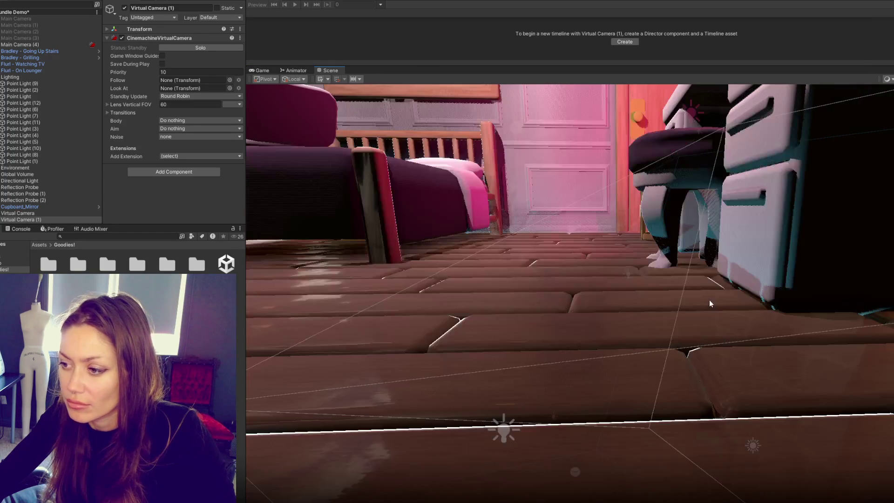
pyautogui.hotkey('alt', 'shift', 'f')
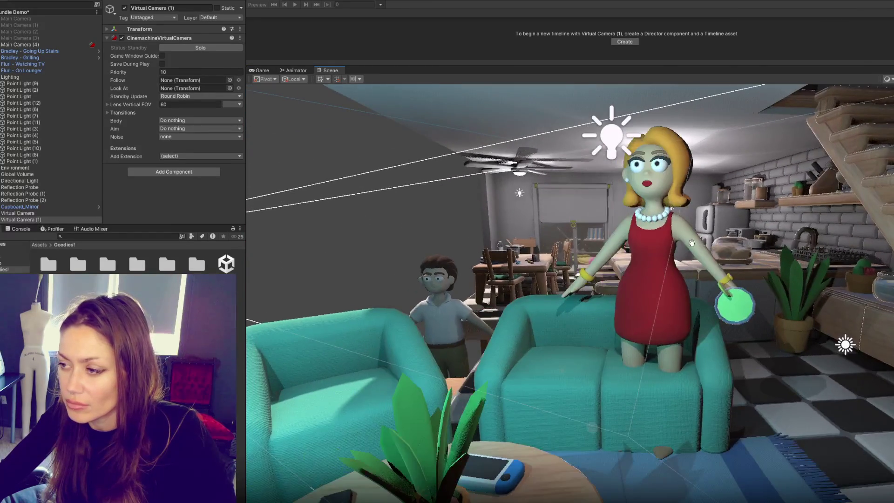
pyautogui.moveTo(692, 242)
pyautogui.mouseDown()
pyautogui.moveTo(668, 242)
pyautogui.moveTo(688, 247)
pyautogui.moveTo(671, 249)
pyautogui.mouseUp()
pyautogui.scroll(-5, 669, 245)
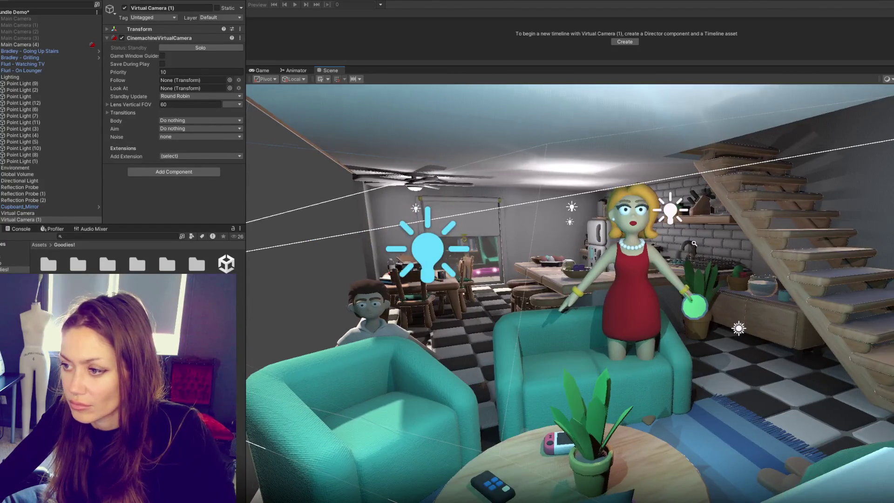
pyautogui.moveTo(688, 243); pyautogui.dragTo(700, 248)
pyautogui.click(18, 213)
pyautogui.moveTo(643, 294)
pyautogui.mouseDown()
pyautogui.moveTo(707, 298)
pyautogui.moveTo(668, 294)
pyautogui.moveTo(828, 284)
pyautogui.moveTo(754, 281)
pyautogui.moveTo(809, 279)
pyautogui.moveTo(790, 285)
pyautogui.moveTo(826, 273)
pyautogui.mouseUp()
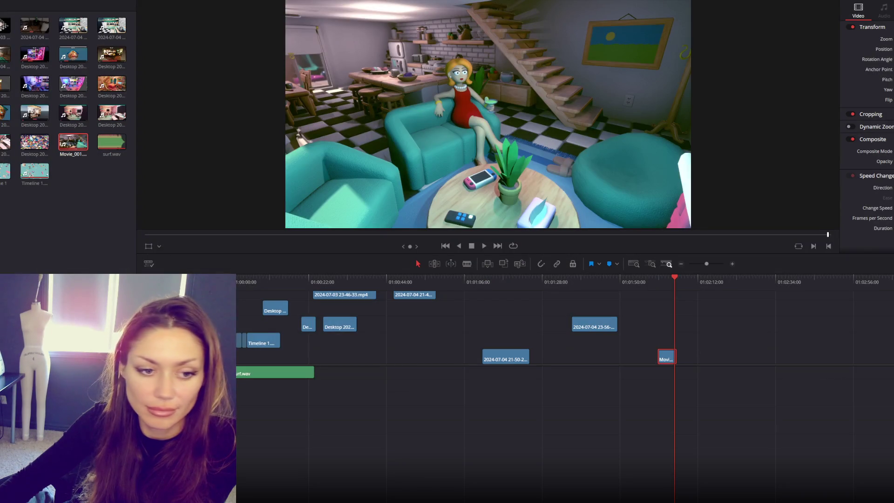
# Place Movie_002 after Movie_001 and play the edit from about 01:02:19.
pyautogui.moveTo(112, 142)
pyautogui.mouseDown()
pyautogui.moveTo(594, 391)
pyautogui.moveTo(746, 393)
pyautogui.mouseUp()
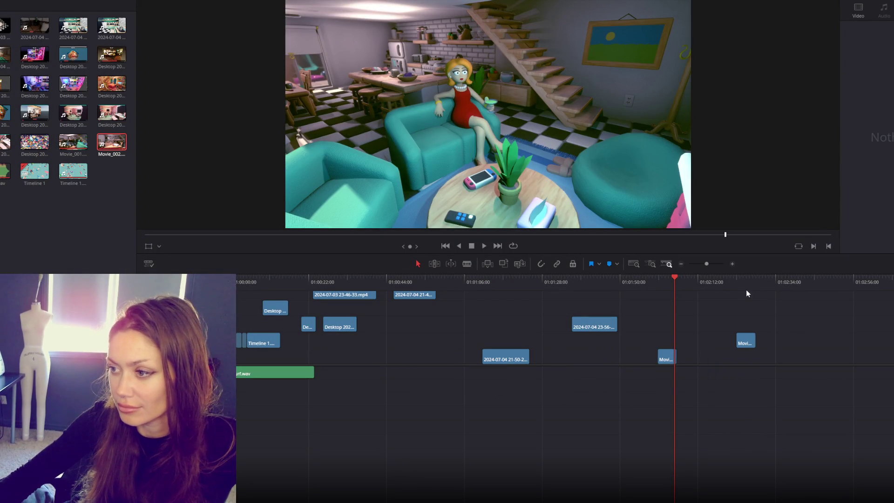
pyautogui.click(735, 290)
pyautogui.press('space')
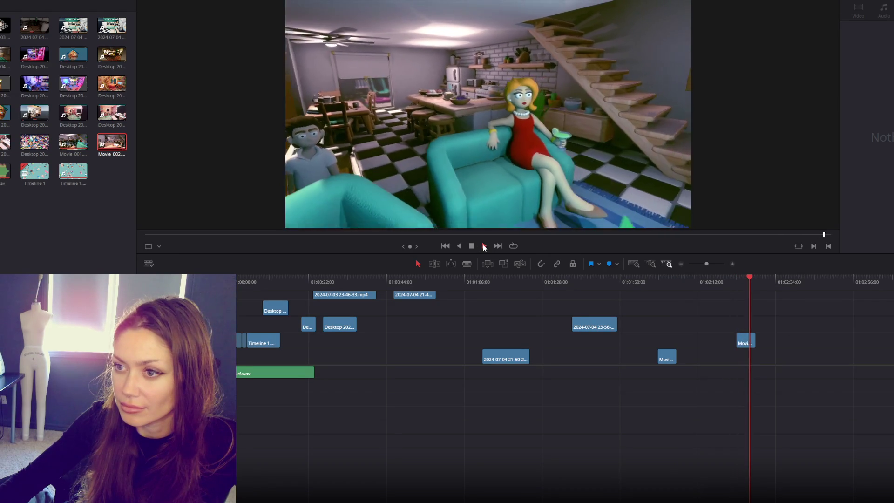
# Move the Movie clip to the start, then the 21-50 and 23-56-50 clips earlier.
pyautogui.moveTo(744, 343); pyautogui.dragTo(254, 311)
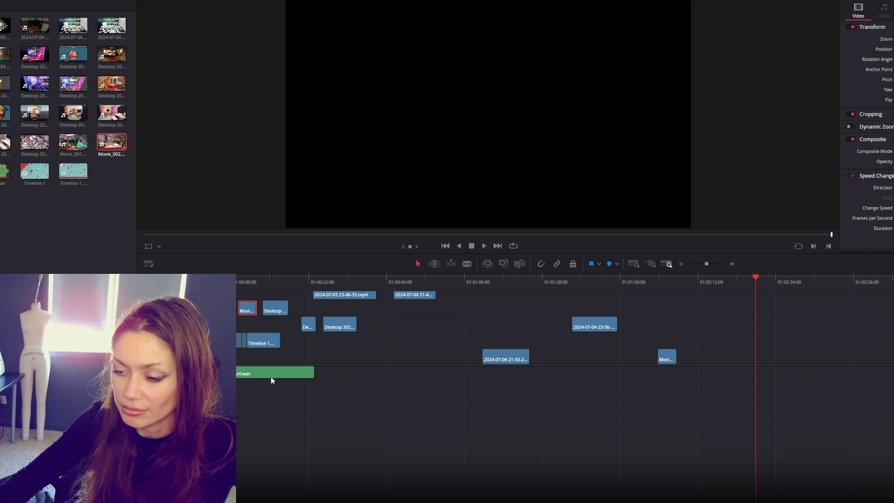
pyautogui.hscroll(10, 245, 345)
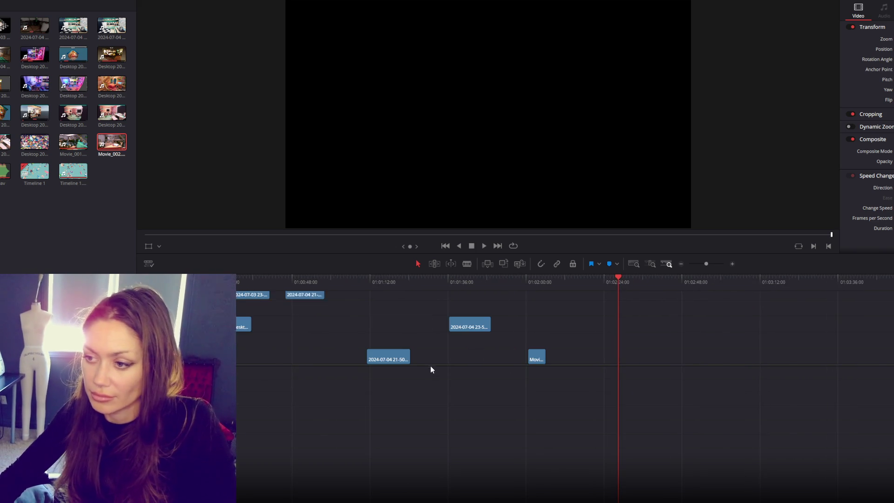
pyautogui.hscroll(-10, 428, 364)
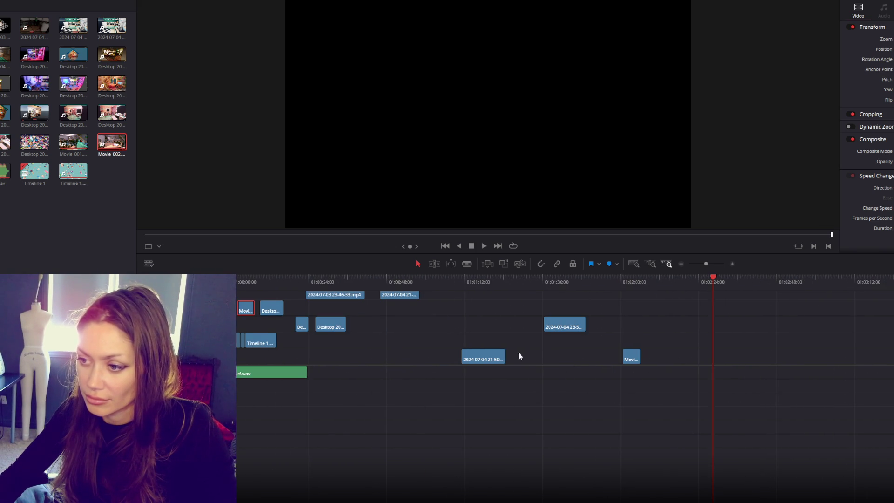
pyautogui.moveTo(487, 358); pyautogui.dragTo(388, 360)
pyautogui.moveTo(565, 330); pyautogui.dragTo(417, 329)
pyautogui.moveTo(635, 360); pyautogui.dragTo(333, 345)
pyautogui.hscroll(3, 335, 352)
pyautogui.scroll(-2, 311, 345)
pyautogui.scroll(3, 314, 343)
pyautogui.scroll(-2, 302, 344)
pyautogui.scroll(1, 292, 343)
pyautogui.hscroll(-5, 293, 345)
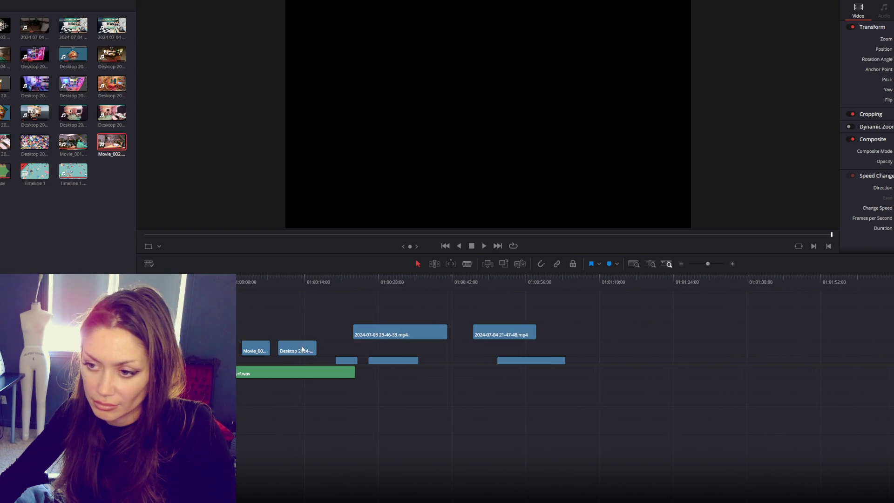
# Move the small Desktop clip up a track and later, previewing the kitchen and food shots.
pyautogui.moveTo(355, 356); pyautogui.dragTo(417, 303)
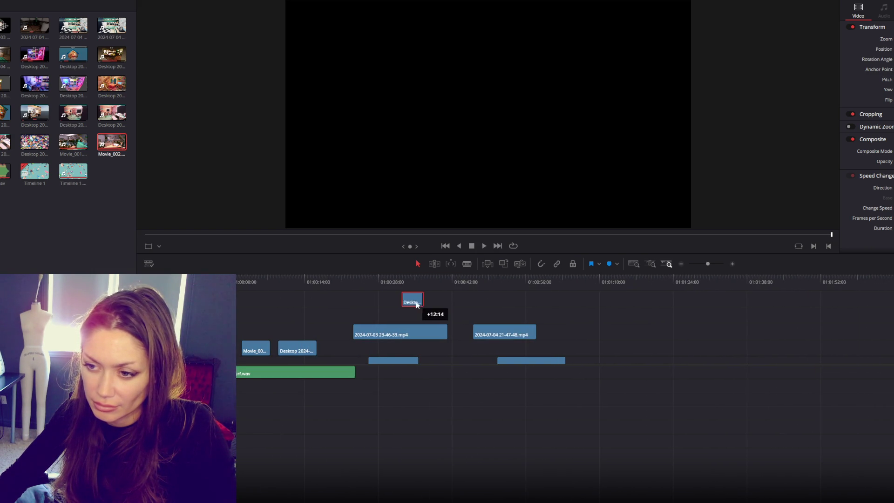
pyautogui.click(407, 283)
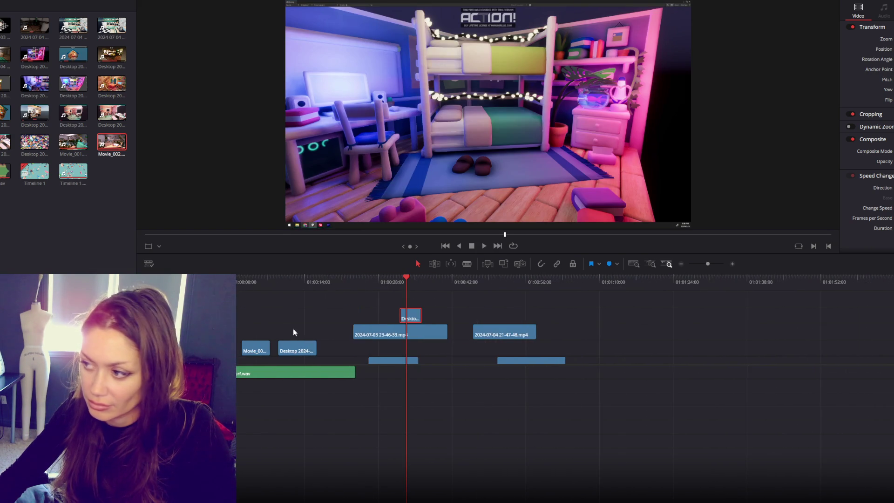
pyautogui.scroll(-2, 394, 306)
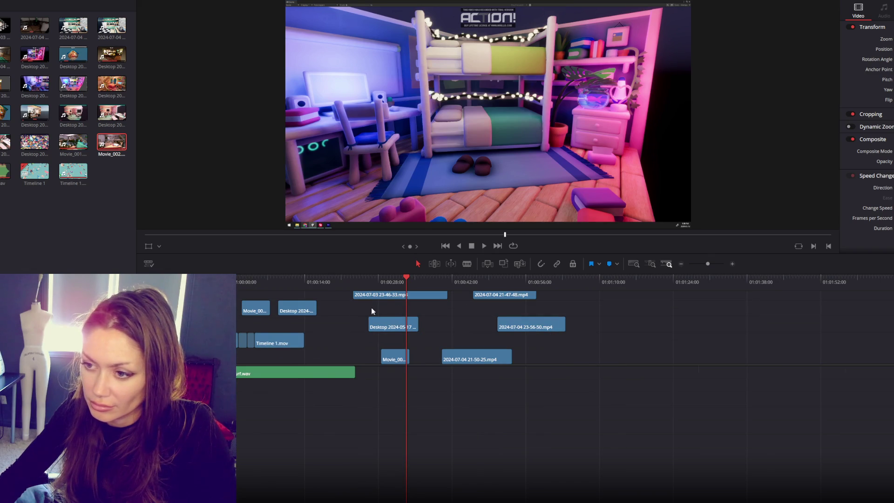
pyautogui.scroll(3, 369, 373)
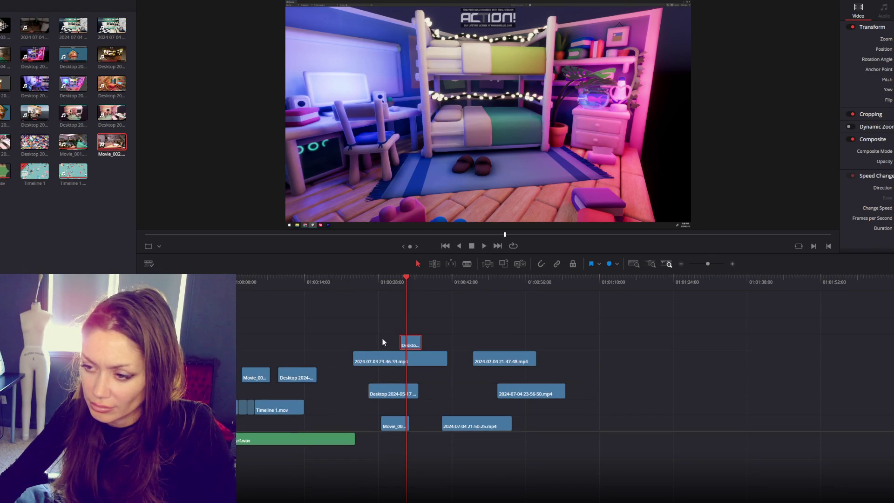
pyautogui.click(482, 282)
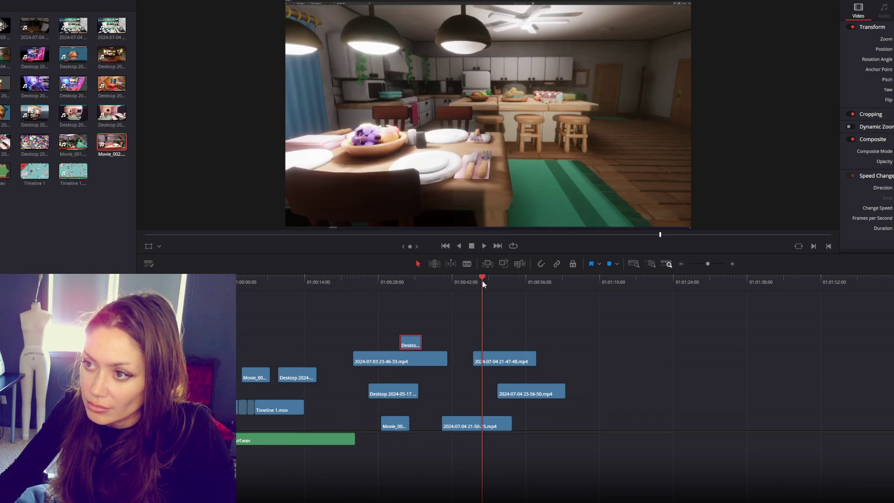
pyautogui.moveTo(482, 283); pyautogui.dragTo(381, 290)
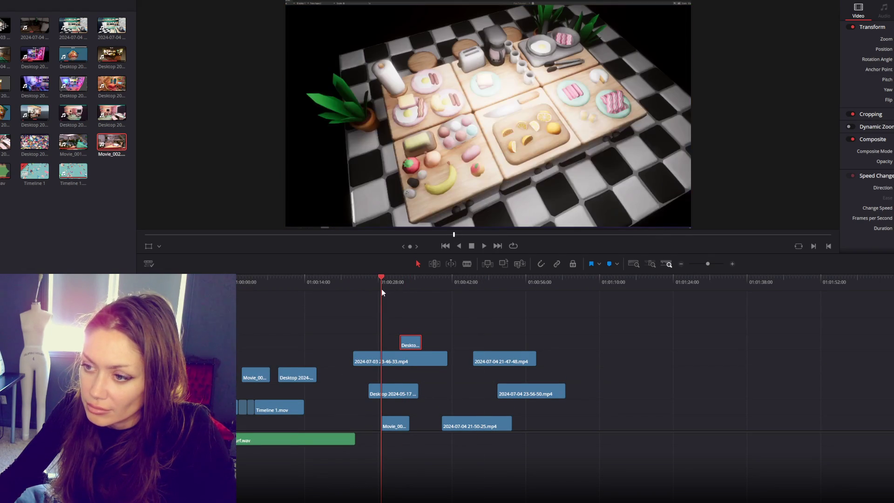
# Move the 23-46-33 clip toward the end and shift the Desktop 2024-05-17 clip later.
pyautogui.moveTo(391, 360); pyautogui.dragTo(700, 361)
pyautogui.moveTo(409, 393); pyautogui.dragTo(622, 394)
pyautogui.click(632, 286)
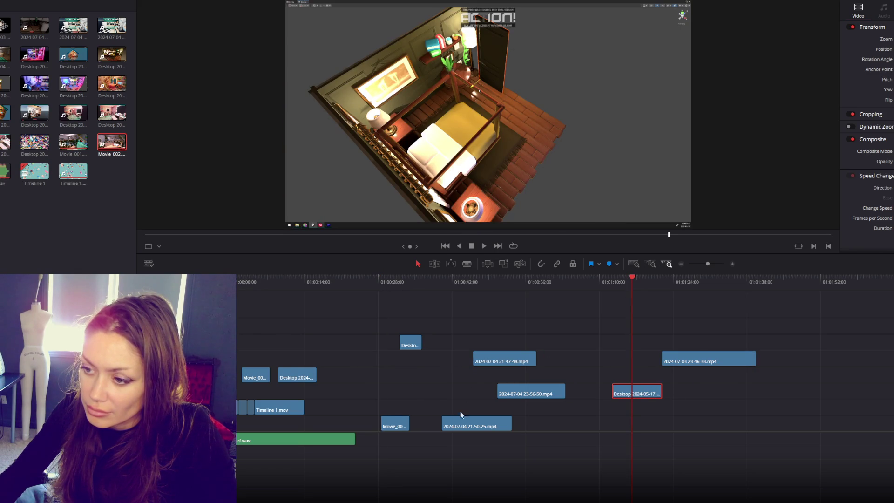
pyautogui.click(456, 281)
pyautogui.click(534, 277)
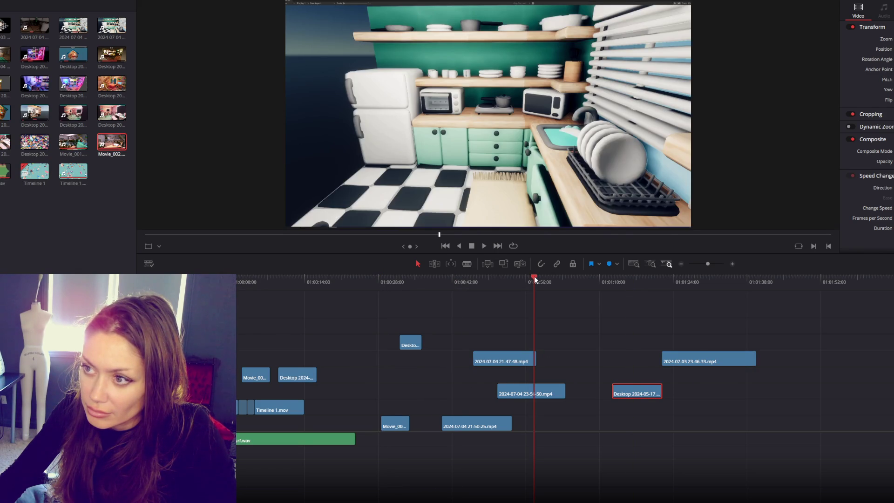
# Move the Desktop 2024-05-17 and 23-56-50 clips earlier onto higher tracks, then another Desktop clip much later.
pyautogui.moveTo(635, 392); pyautogui.dragTo(376, 375)
pyautogui.moveTo(520, 389)
pyautogui.mouseDown()
pyautogui.moveTo(332, 321)
pyautogui.moveTo(424, 308)
pyautogui.mouseUp()
pyautogui.click(301, 283)
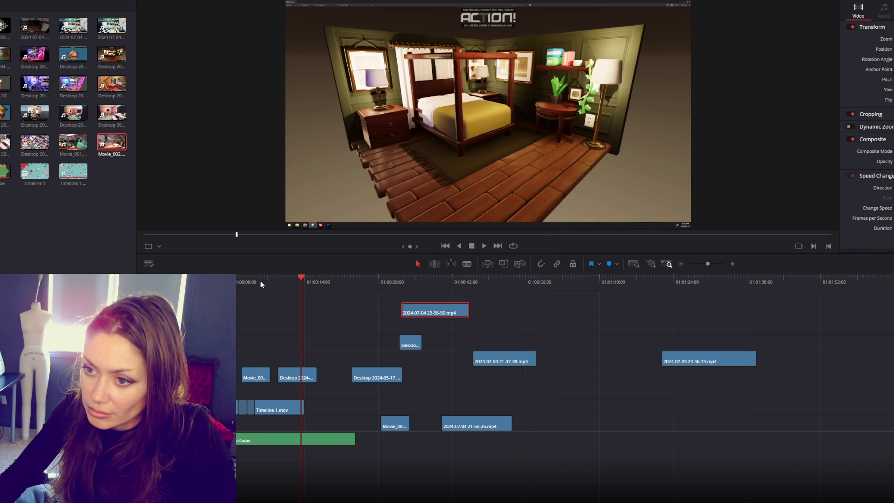
pyautogui.click(255, 282)
pyautogui.moveTo(312, 368); pyautogui.dragTo(639, 317)
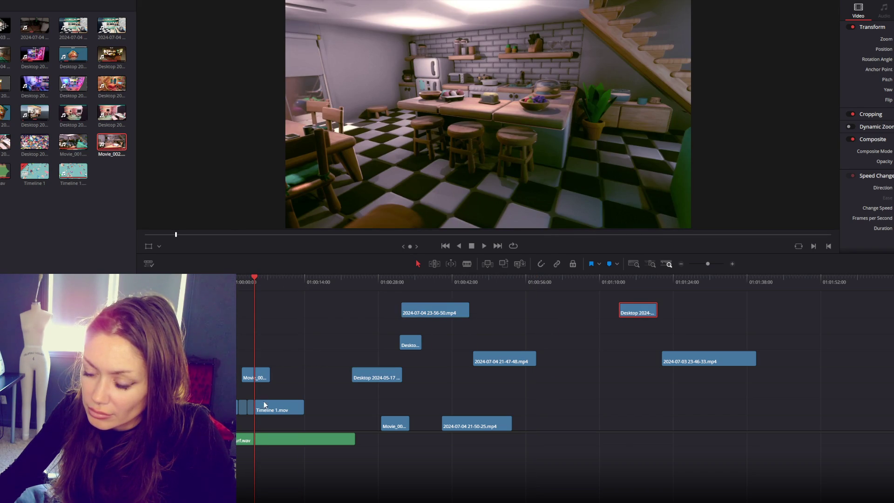
# Move the 9-09-05 clip and Movie_001 earlier, and shift 10-03-25 slightly later.
pyautogui.scroll(3, 300, 396)
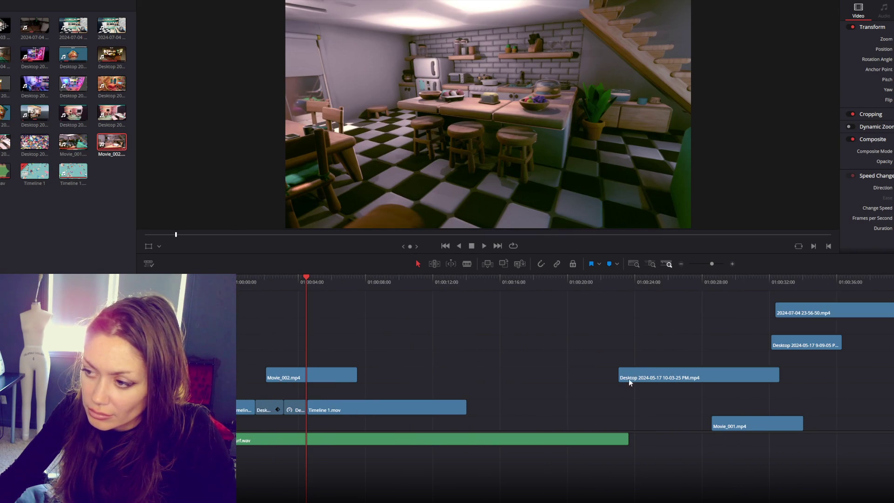
pyautogui.click(674, 282)
pyautogui.click(802, 281)
pyautogui.moveTo(792, 341); pyautogui.dragTo(489, 343)
pyautogui.moveTo(719, 378); pyautogui.dragTo(826, 379)
pyautogui.moveTo(755, 423)
pyautogui.mouseDown()
pyautogui.moveTo(696, 423)
pyautogui.moveTo(317, 328)
pyautogui.moveTo(289, 345)
pyautogui.mouseUp()
pyautogui.click(679, 282)
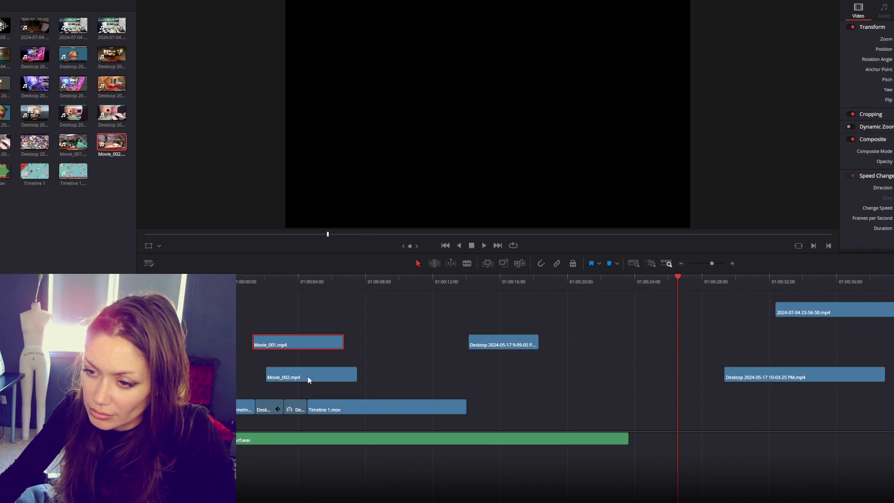
# Move Movie_002 to about 01:00:09, then shorten and speed up Movie_001.
pyautogui.moveTo(331, 375)
pyautogui.mouseDown()
pyautogui.moveTo(428, 376)
pyautogui.moveTo(417, 372)
pyautogui.moveTo(831, 424)
pyautogui.moveTo(889, 465)
pyautogui.mouseUp()
pyautogui.click(432, 284)
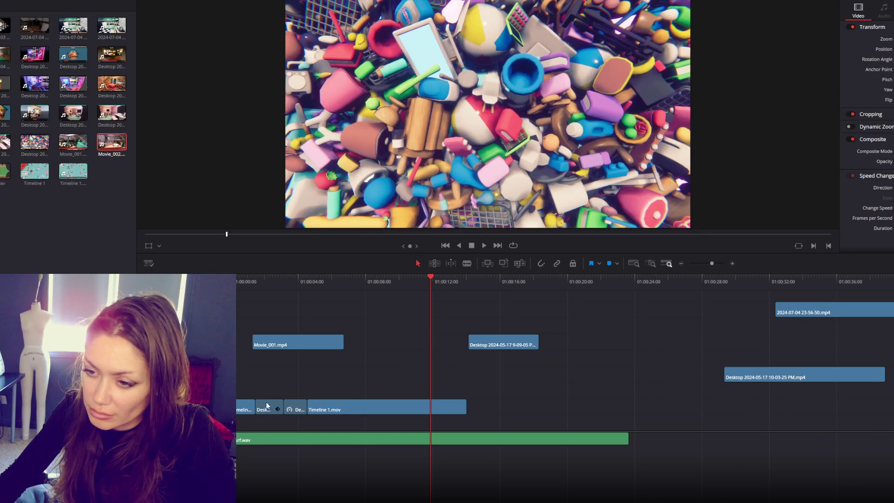
pyautogui.moveTo(343, 343)
pyautogui.mouseDown()
pyautogui.moveTo(321, 344)
pyautogui.moveTo(346, 343)
pyautogui.moveTo(336, 343)
pyautogui.mouseUp()
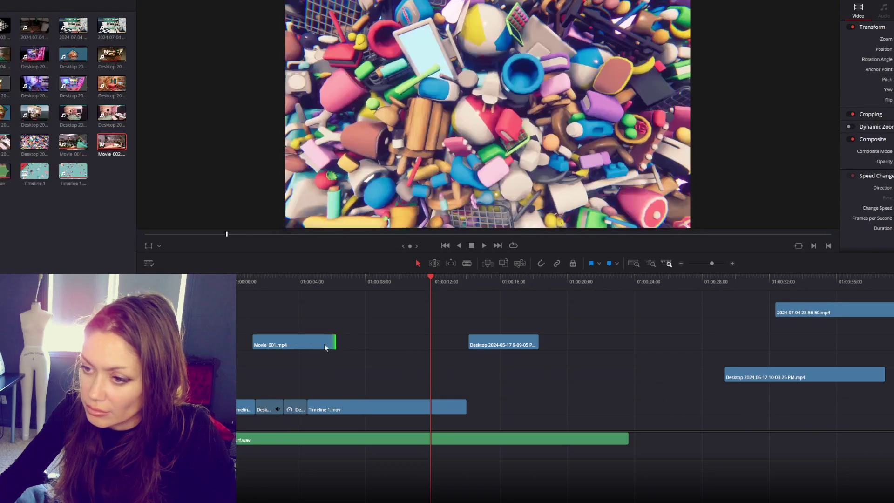
pyautogui.click(328, 343)
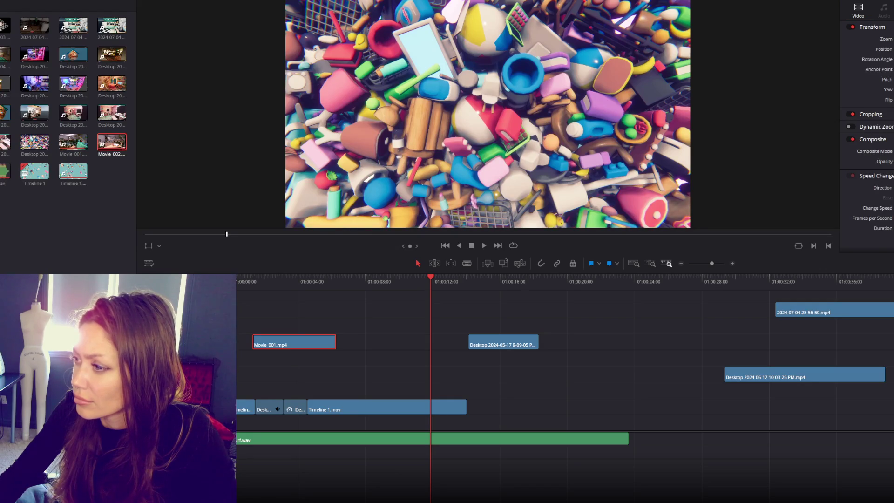
pyautogui.moveTo(335, 343); pyautogui.dragTo(297, 345)
# Move Timeline 1.mov later and set Movie_001 on the lower track after the opening clips.
pyautogui.moveTo(353, 410); pyautogui.dragTo(427, 410)
pyautogui.moveTo(275, 345); pyautogui.dragTo(353, 361)
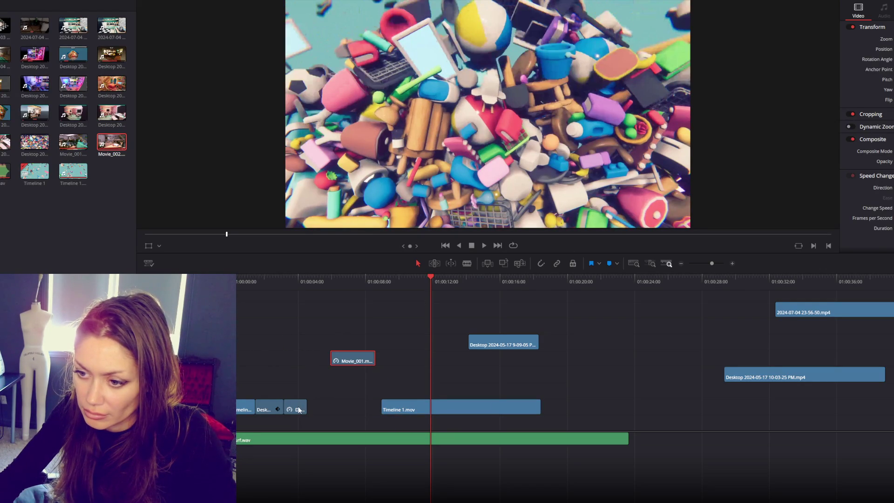
pyautogui.click(297, 281)
pyautogui.click(271, 283)
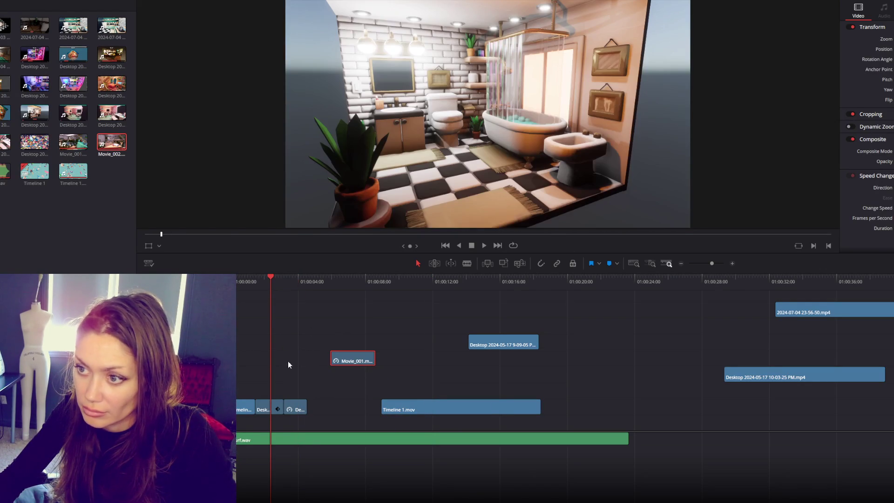
pyautogui.moveTo(294, 409)
pyautogui.mouseDown()
pyautogui.moveTo(495, 376)
pyautogui.moveTo(313, 413)
pyautogui.mouseUp()
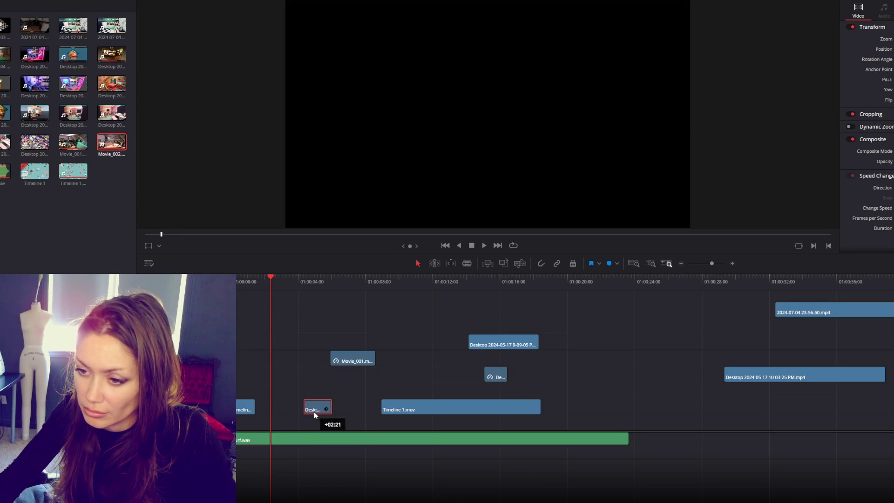
pyautogui.moveTo(350, 364); pyautogui.dragTo(274, 409)
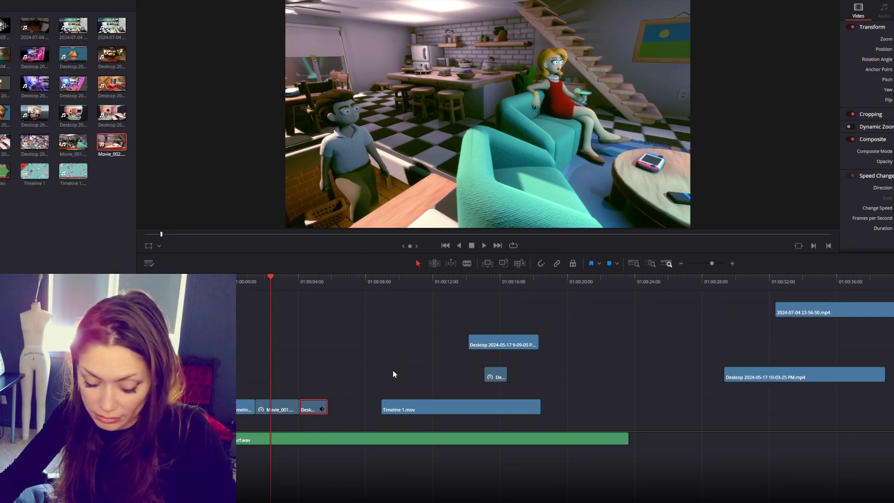
# Blade Timeline 1.mov, slide its left piece earlier, and butt the short retimed clip against it.
pyautogui.press('b')
pyautogui.click(424, 409)
pyautogui.press('a')
pyautogui.moveTo(408, 410); pyautogui.dragTo(356, 410)
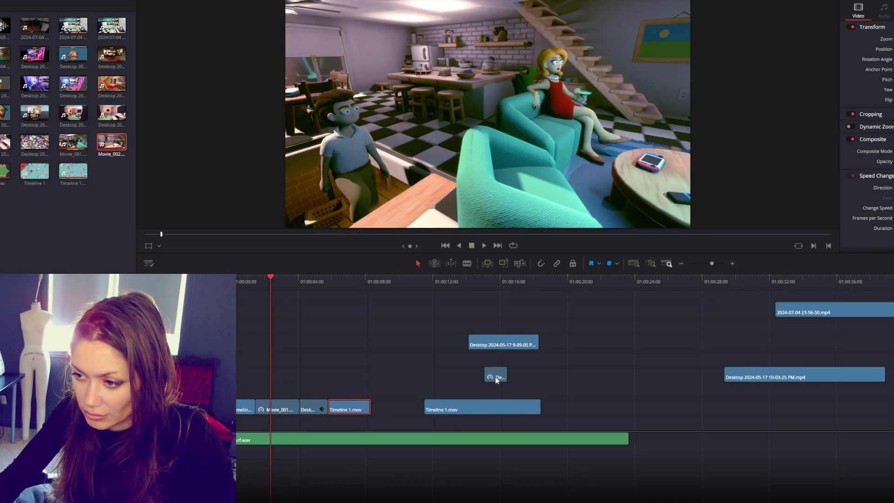
pyautogui.moveTo(481, 379); pyautogui.dragTo(383, 410)
pyautogui.click(490, 281)
pyautogui.click(385, 283)
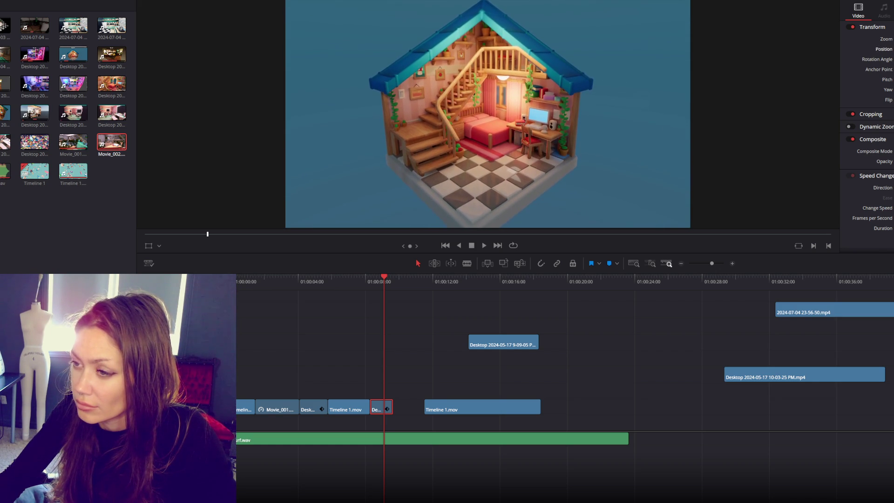
# Move the 10-03-25 clip earlier and trim its start, checking around 01:00:26.
pyautogui.click(831, 281)
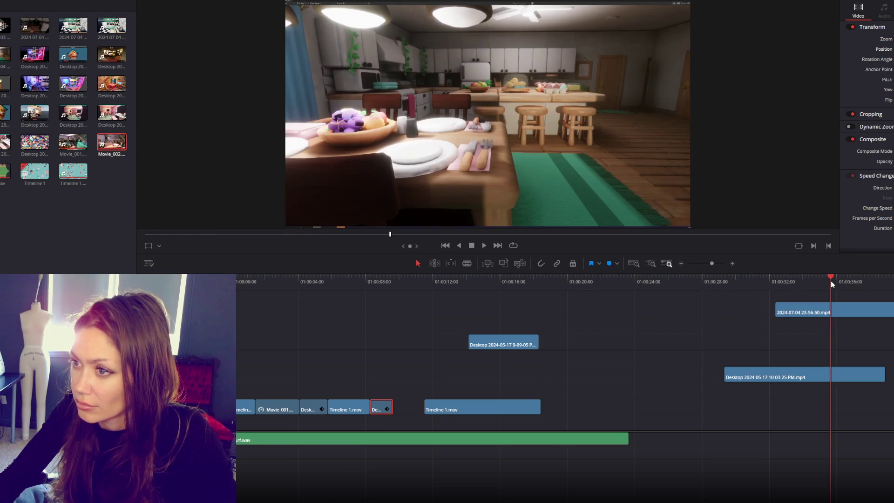
pyautogui.click(757, 281)
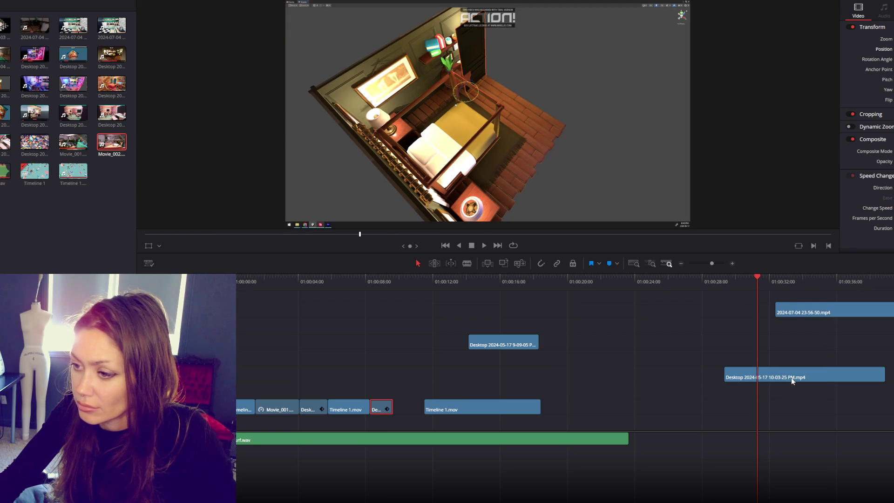
pyautogui.moveTo(769, 378); pyautogui.dragTo(657, 378)
pyautogui.moveTo(625, 281); pyautogui.dragTo(769, 283)
pyautogui.moveTo(621, 381); pyautogui.dragTo(736, 375)
pyautogui.click(733, 283)
pyautogui.moveTo(734, 283); pyautogui.dragTo(774, 278)
# Trim three frames off the clip's end and close the gap before the Desktop clip.
pyautogui.moveTo(774, 376); pyautogui.dragTo(411, 408)
pyautogui.moveTo(488, 410); pyautogui.dragTo(484, 413)
pyautogui.click(447, 284)
pyautogui.press('b')
pyautogui.press('a')
pyautogui.moveTo(446, 281)
pyautogui.mouseDown()
pyautogui.moveTo(373, 284)
pyautogui.moveTo(434, 286)
pyautogui.mouseUp()
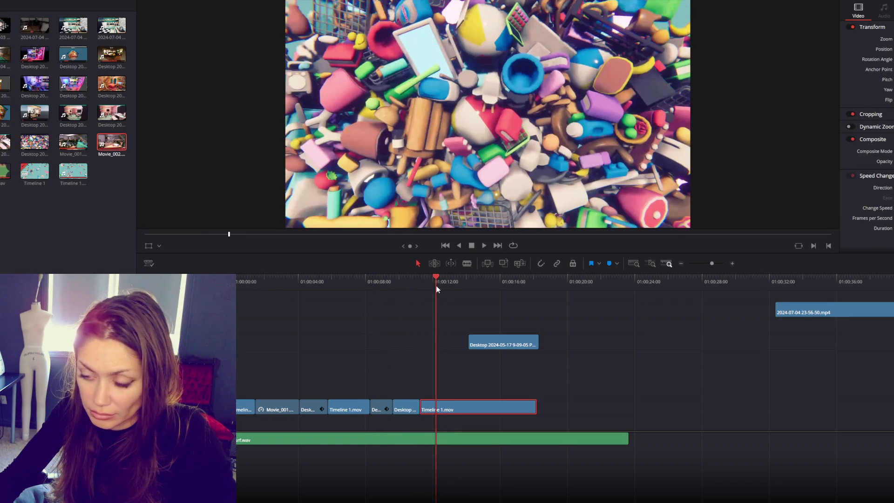
# Move and trim Timeline 1.mov, then paste and extend a copy near 01:00:12.
pyautogui.moveTo(473, 405); pyautogui.dragTo(621, 403)
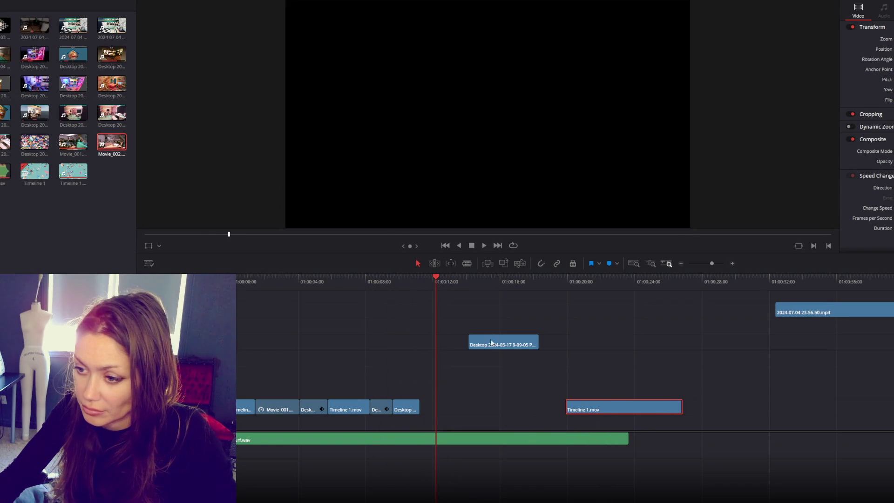
pyautogui.moveTo(373, 281)
pyautogui.mouseDown()
pyautogui.moveTo(348, 281)
pyautogui.moveTo(390, 283)
pyautogui.moveTo(345, 286)
pyautogui.mouseUp()
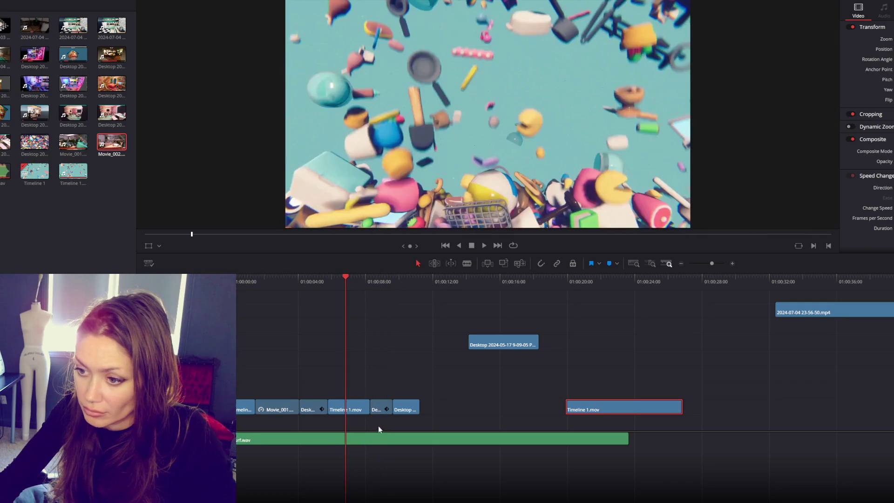
pyautogui.moveTo(366, 409); pyautogui.dragTo(362, 408)
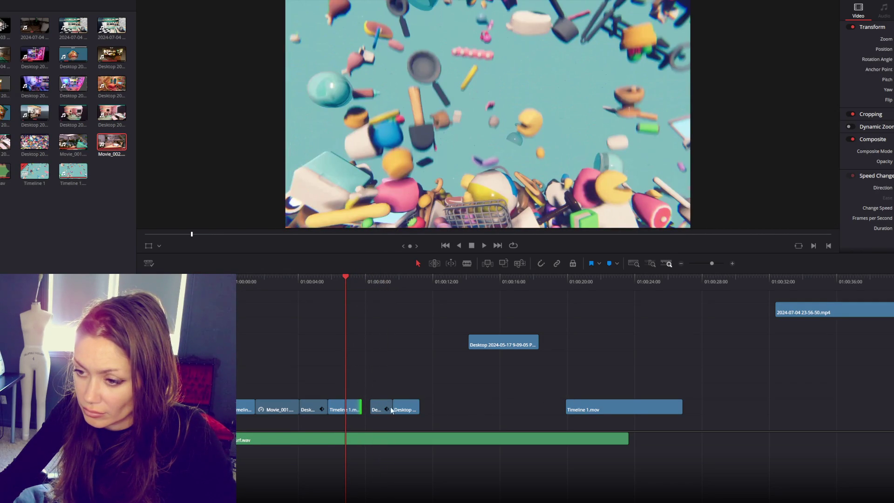
pyautogui.click(437, 283)
pyautogui.hotkey('ctrl', 'v')
pyautogui.moveTo(471, 406); pyautogui.dragTo(494, 411)
pyautogui.moveTo(487, 412); pyautogui.dragTo(486, 410)
# Shorten the small toy-pile clip, then blade the Timeline clip near 01:00:05 and move the piece later.
pyautogui.moveTo(525, 344); pyautogui.dragTo(720, 344)
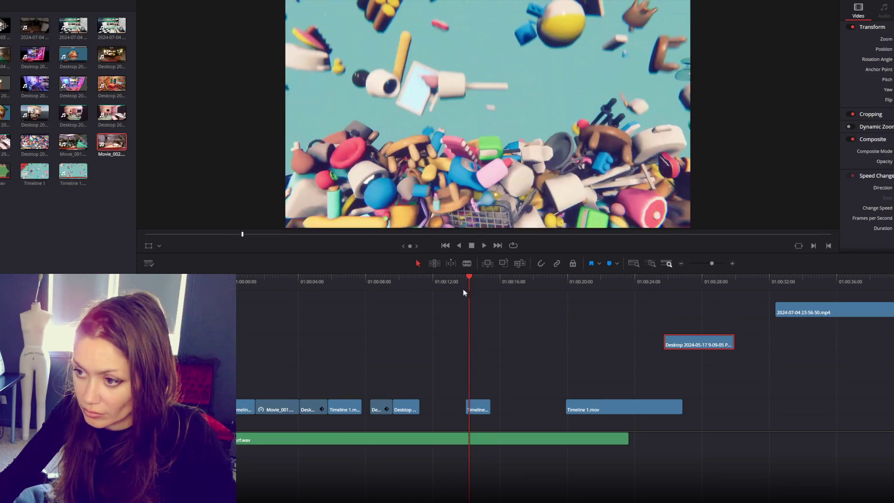
pyautogui.click(466, 406)
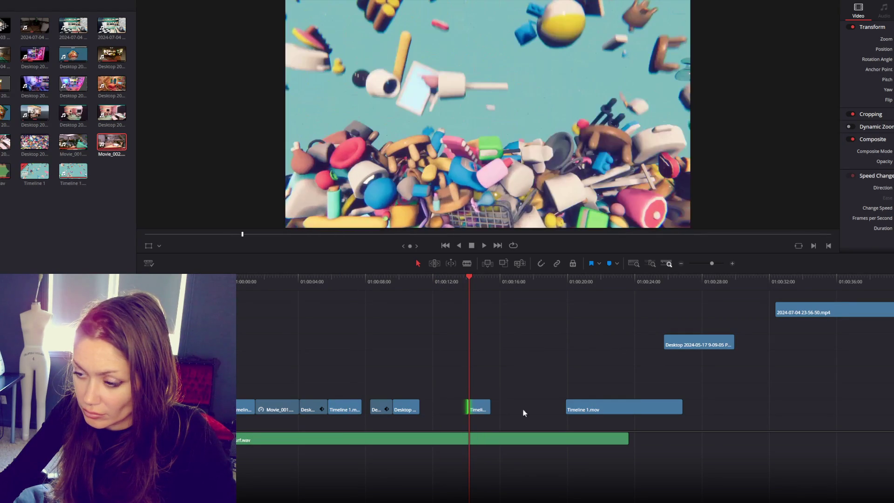
pyautogui.moveTo(472, 277); pyautogui.dragTo(481, 276)
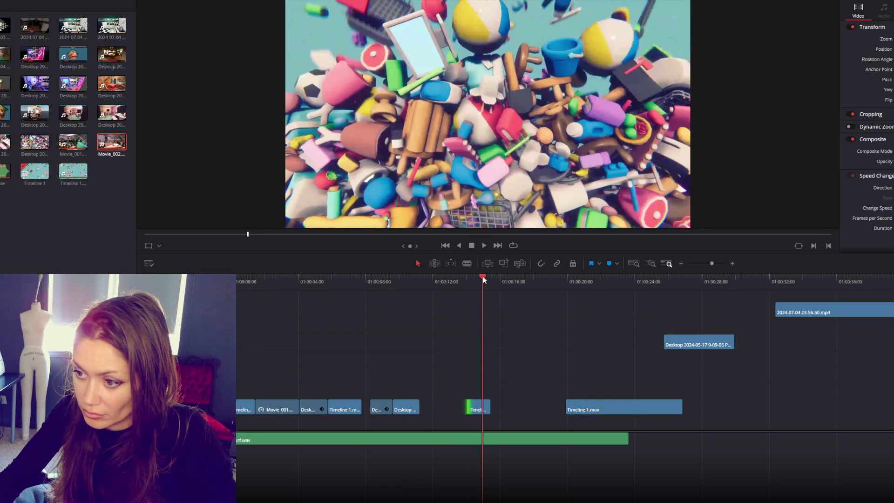
pyautogui.moveTo(487, 405); pyautogui.dragTo(479, 408)
pyautogui.moveTo(321, 279)
pyautogui.mouseDown()
pyautogui.moveTo(363, 278)
pyautogui.moveTo(350, 281)
pyautogui.mouseUp()
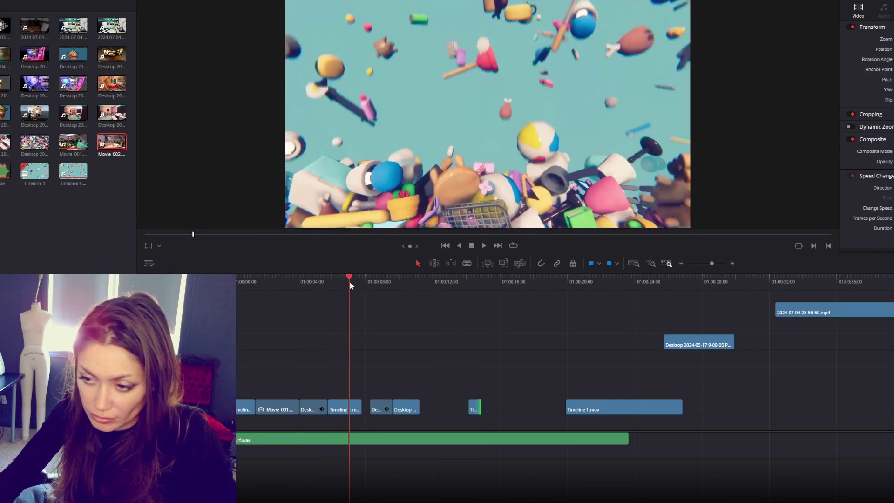
pyautogui.hotkey('ctrl', 'b')
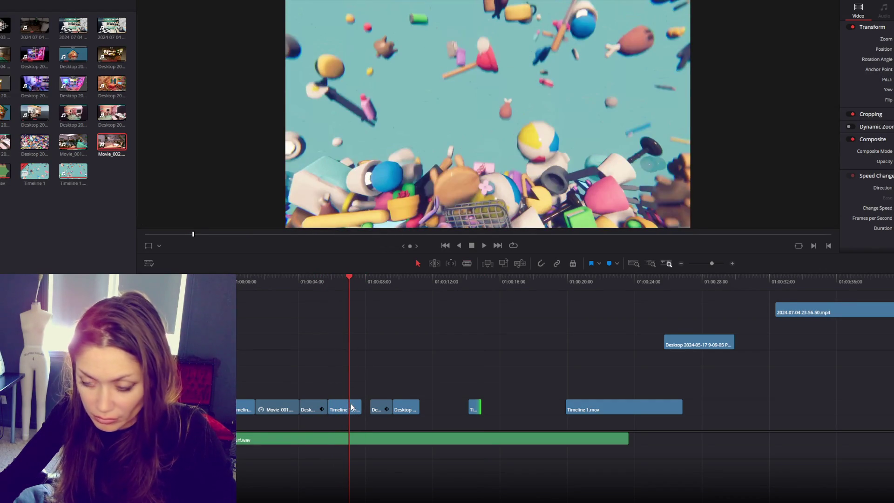
pyautogui.moveTo(356, 413)
pyautogui.mouseDown()
pyautogui.moveTo(487, 407)
pyautogui.moveTo(385, 412)
pyautogui.mouseUp()
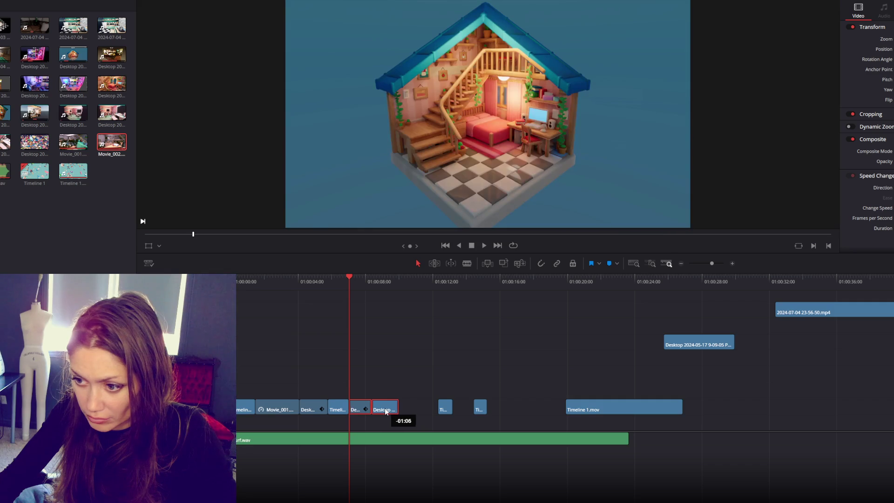
# Move the Desktop clip earlier onto the upper track and nudge the small Timeline clip later.
pyautogui.click(708, 280)
pyautogui.moveTo(685, 346); pyautogui.dragTo(486, 360)
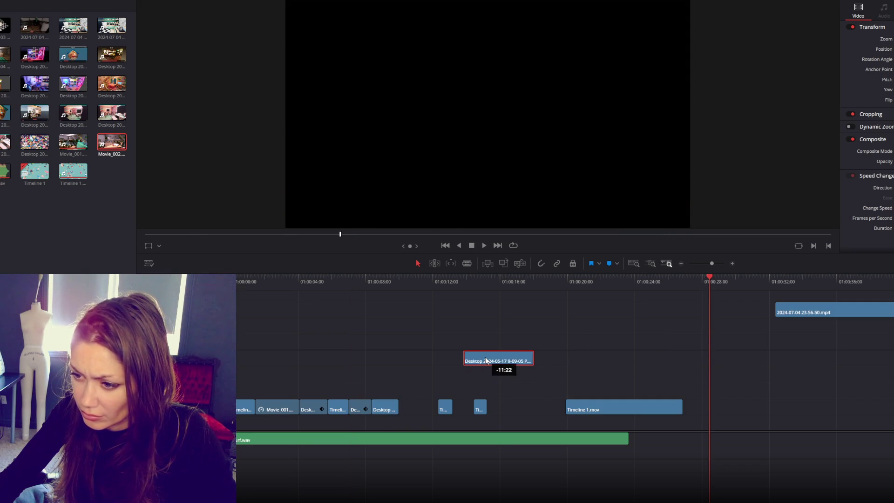
pyautogui.moveTo(442, 407)
pyautogui.mouseDown()
pyautogui.moveTo(434, 408)
pyautogui.moveTo(456, 408)
pyautogui.moveTo(448, 408)
pyautogui.mouseUp()
# Move the 2024-07-04 clip to start near 01:00:24 and trim both its ends.
pyautogui.moveTo(820, 303)
pyautogui.mouseDown()
pyautogui.moveTo(683, 303)
pyautogui.moveTo(732, 281)
pyautogui.moveTo(792, 281)
pyautogui.moveTo(760, 285)
pyautogui.mouseUp()
pyautogui.moveTo(850, 316); pyautogui.dragTo(748, 309)
pyautogui.moveTo(638, 310); pyautogui.dragTo(672, 306)
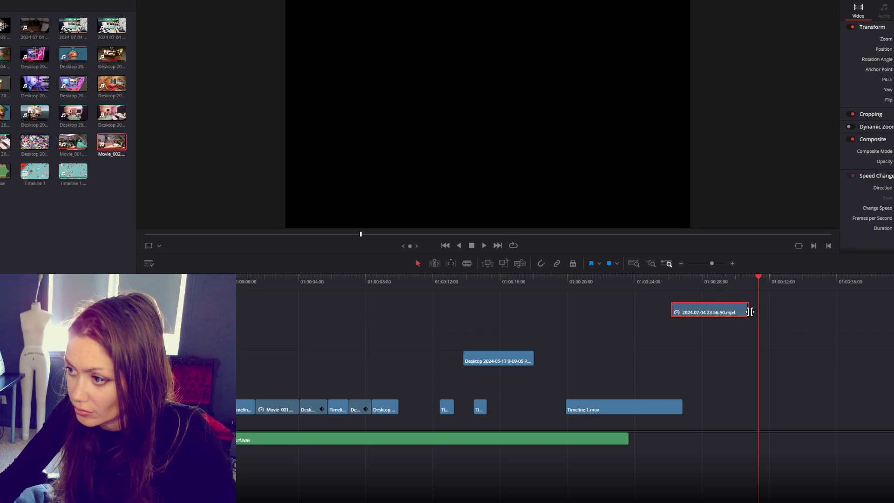
pyautogui.moveTo(691, 281); pyautogui.dragTo(732, 282)
pyautogui.moveTo(672, 309)
pyautogui.mouseDown()
pyautogui.moveTo(710, 310)
pyautogui.moveTo(471, 361)
pyautogui.moveTo(410, 405)
pyautogui.mouseUp()
# Move the small Timeline clip further right and shorten the end of the upper Desktop clip.
pyautogui.moveTo(482, 409)
pyautogui.mouseDown()
pyautogui.moveTo(532, 409)
pyautogui.moveTo(512, 409)
pyautogui.mouseUp()
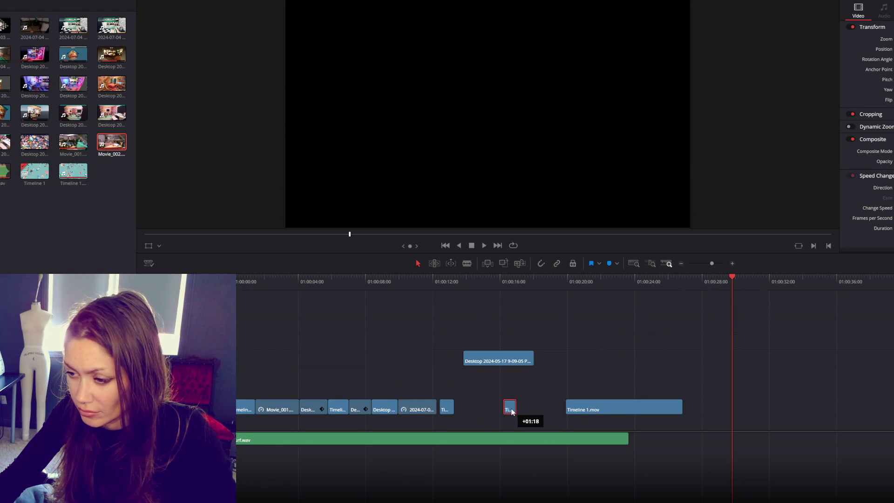
pyautogui.moveTo(451, 405); pyautogui.dragTo(473, 412)
pyautogui.moveTo(483, 284); pyautogui.dragTo(509, 283)
pyautogui.moveTo(533, 358)
pyautogui.mouseDown()
pyautogui.moveTo(505, 357)
pyautogui.moveTo(512, 358)
pyautogui.moveTo(450, 406)
pyautogui.mouseUp()
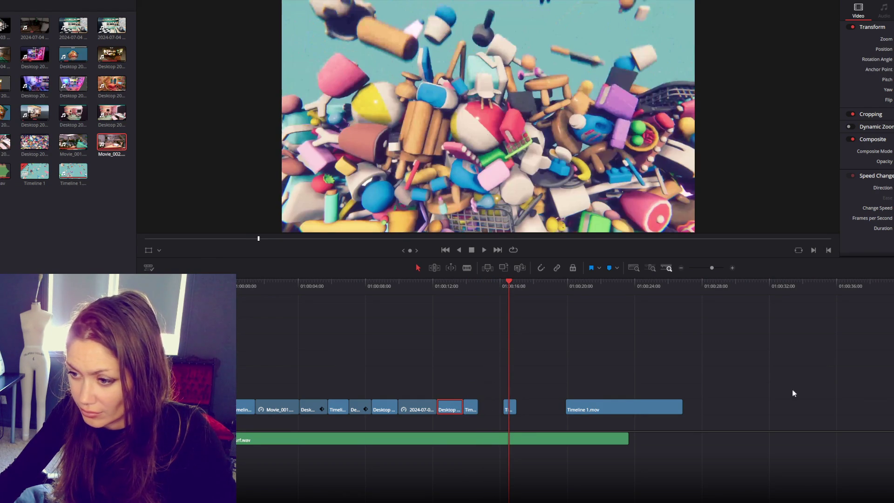
pyautogui.press('Home')
pyautogui.moveTo(73, 26)
pyautogui.mouseDown()
pyautogui.moveTo(651, 330)
pyautogui.moveTo(699, 332)
pyautogui.moveTo(605, 354)
pyautogui.moveTo(612, 314)
pyautogui.mouseUp()
pyautogui.moveTo(697, 292); pyautogui.dragTo(758, 297)
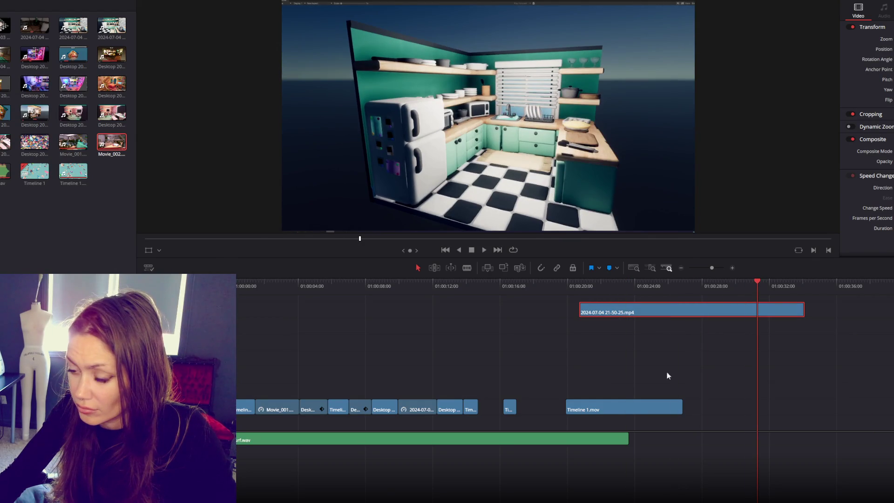
# Preview the kitchen clip and move it down two tracks and later.
pyautogui.hscroll(5, 559, 373)
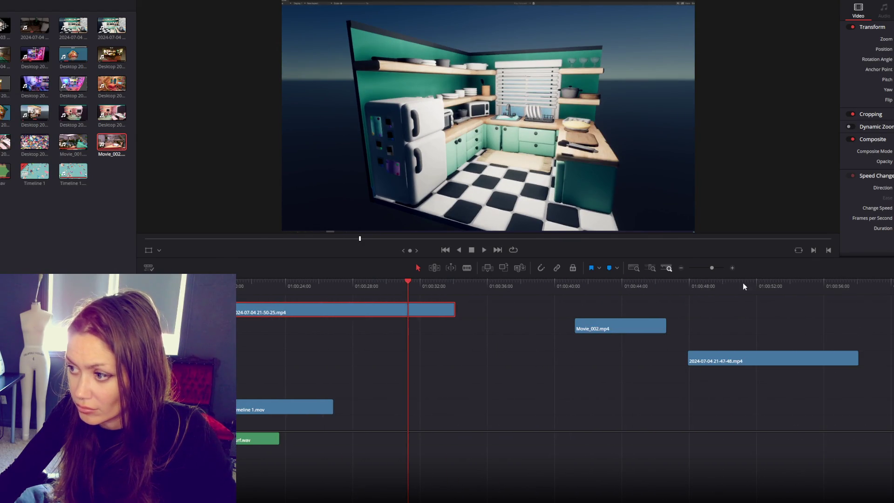
pyautogui.click(763, 285)
pyautogui.moveTo(764, 284)
pyautogui.mouseDown()
pyautogui.moveTo(784, 284)
pyautogui.moveTo(716, 295)
pyautogui.mouseUp()
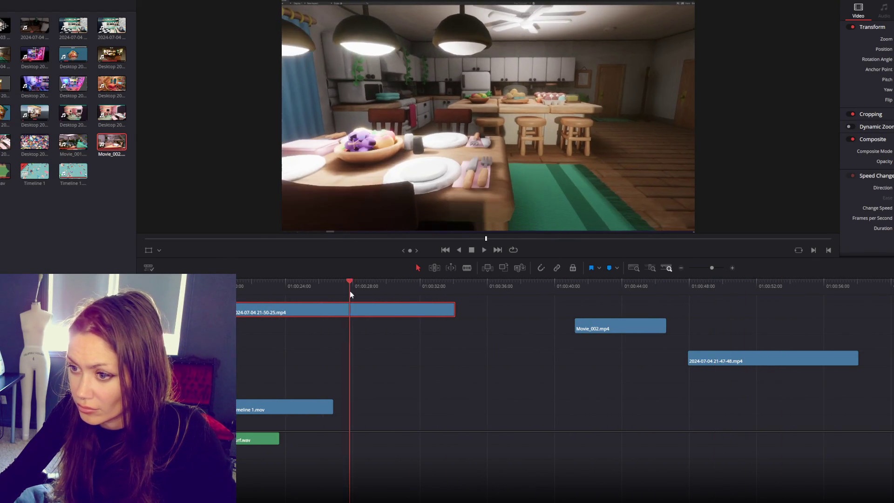
pyautogui.click(407, 284)
pyautogui.moveTo(368, 309); pyautogui.dragTo(564, 390)
# Trim the kitchen clip's end and start to a short section.
pyautogui.click(536, 296)
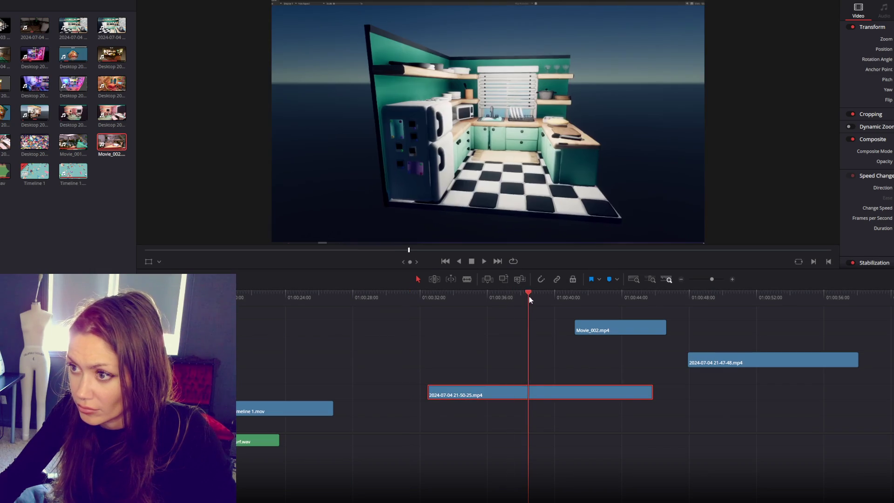
pyautogui.moveTo(542, 297)
pyautogui.mouseDown()
pyautogui.moveTo(585, 298)
pyautogui.moveTo(545, 298)
pyautogui.moveTo(555, 303)
pyautogui.mouseUp()
pyautogui.moveTo(651, 392); pyautogui.dragTo(557, 392)
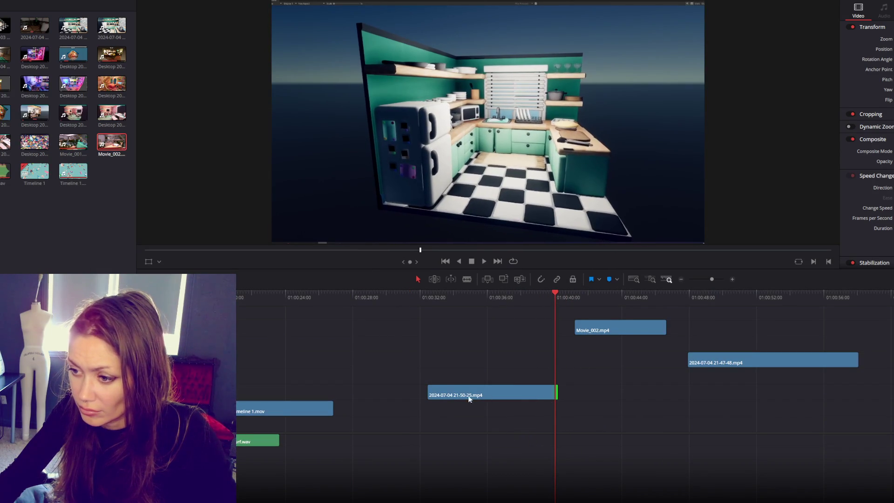
pyautogui.moveTo(425, 393); pyautogui.dragTo(525, 393)
pyautogui.hscroll(-5, 682, 382)
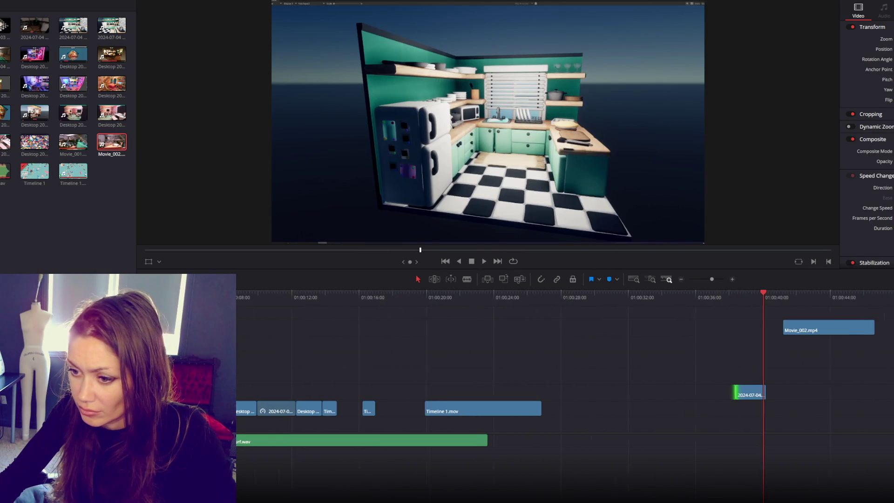
# Slot the kitchen clip into the main-track gap, close gaps with Timeline 1.mov, and play.
pyautogui.moveTo(752, 394); pyautogui.dragTo(396, 410)
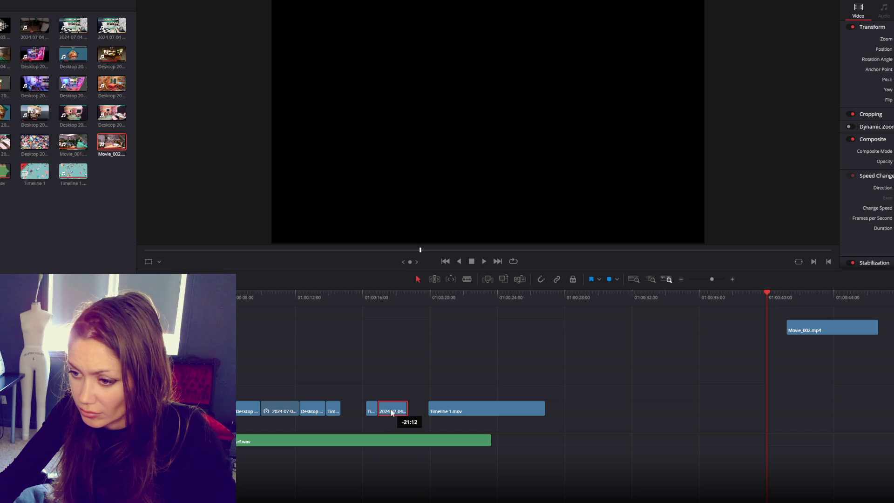
pyautogui.hscroll(-3, 420, 500)
pyautogui.moveTo(532, 412); pyautogui.dragTo(503, 416)
pyautogui.moveTo(585, 406); pyautogui.dragTo(569, 412)
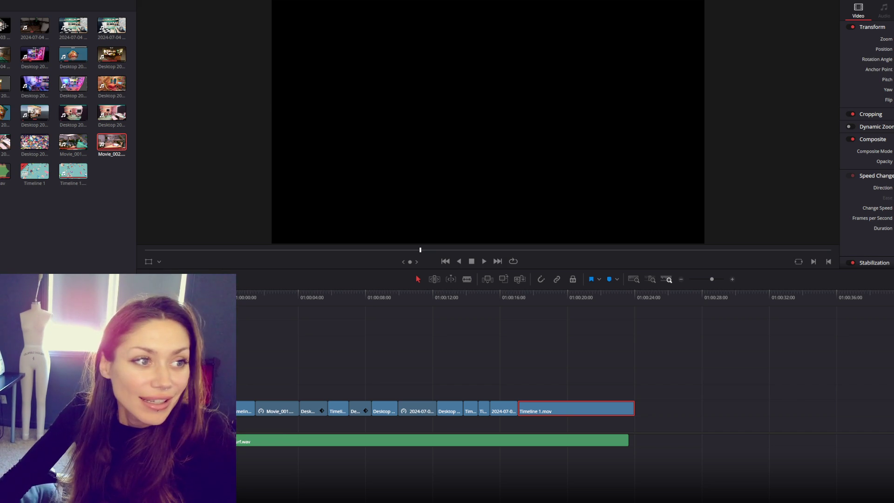
pyautogui.click(482, 261)
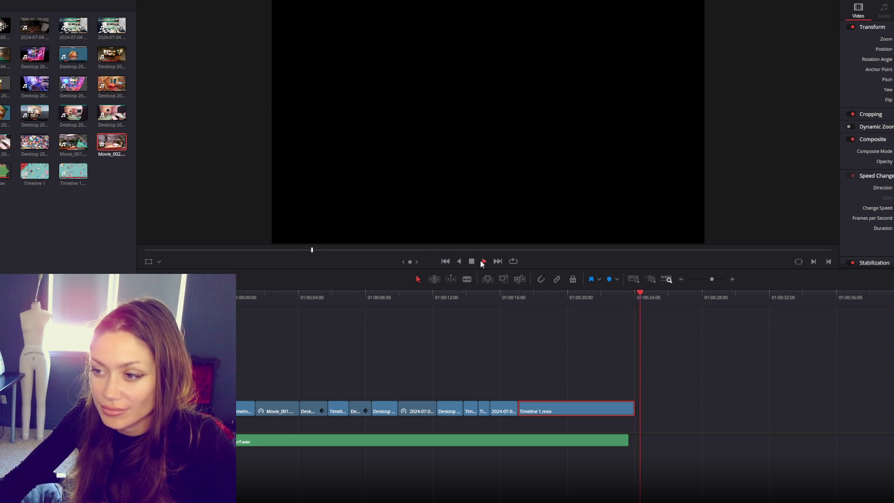
pyautogui.click(445, 261)
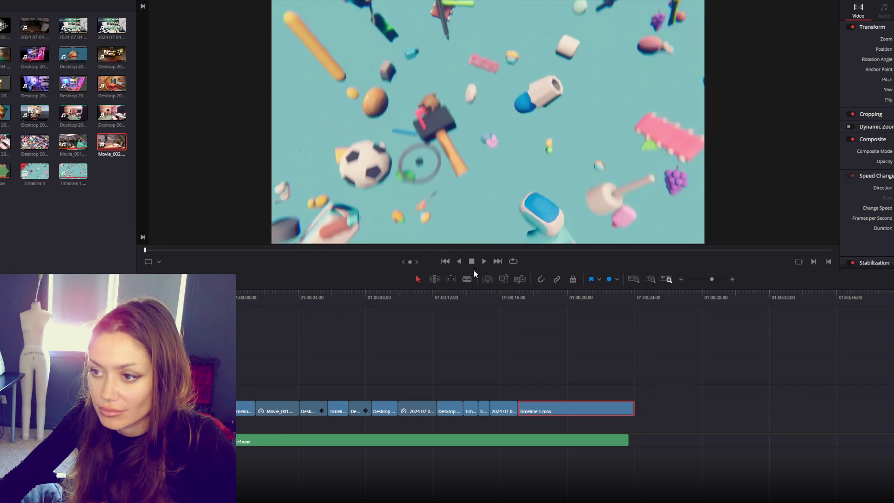
pyautogui.click(484, 262)
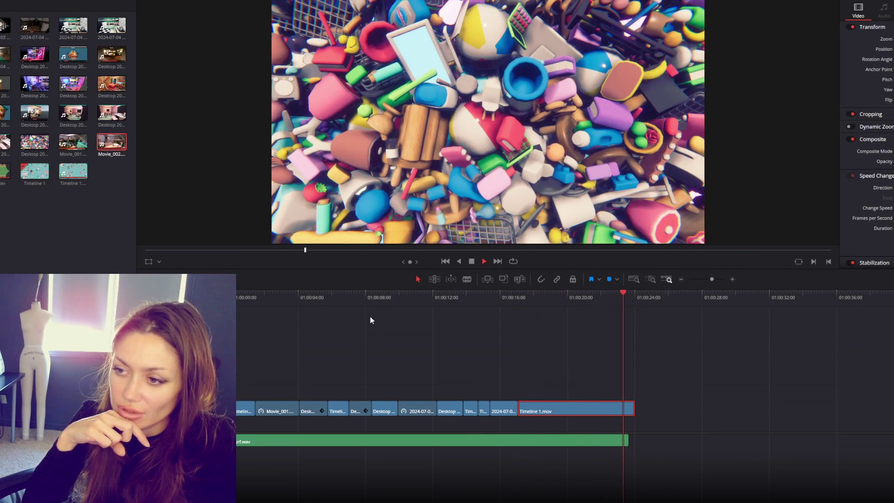
pyautogui.click(470, 262)
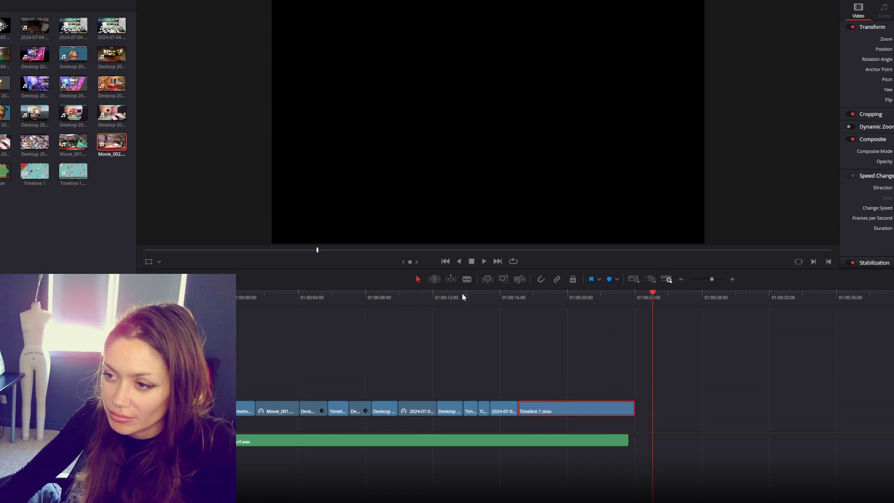
# Lift the Movie_001, Desk, Desktop and 2024-07 clips from V1 onto an upper track past 01:00:28.
pyautogui.moveTo(260, 297)
pyautogui.mouseDown()
pyautogui.moveTo(341, 302)
pyautogui.moveTo(318, 305)
pyautogui.mouseUp()
pyautogui.moveTo(265, 362)
pyautogui.mouseDown()
pyautogui.moveTo(299, 417)
pyautogui.moveTo(772, 366)
pyautogui.mouseUp()
pyautogui.click(357, 300)
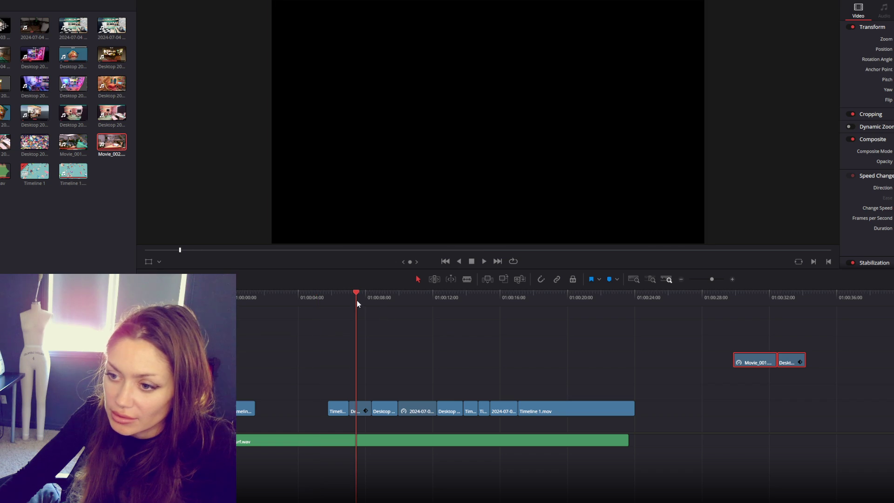
pyautogui.moveTo(364, 409)
pyautogui.mouseDown()
pyautogui.moveTo(878, 375)
pyautogui.moveTo(830, 362)
pyautogui.mouseUp()
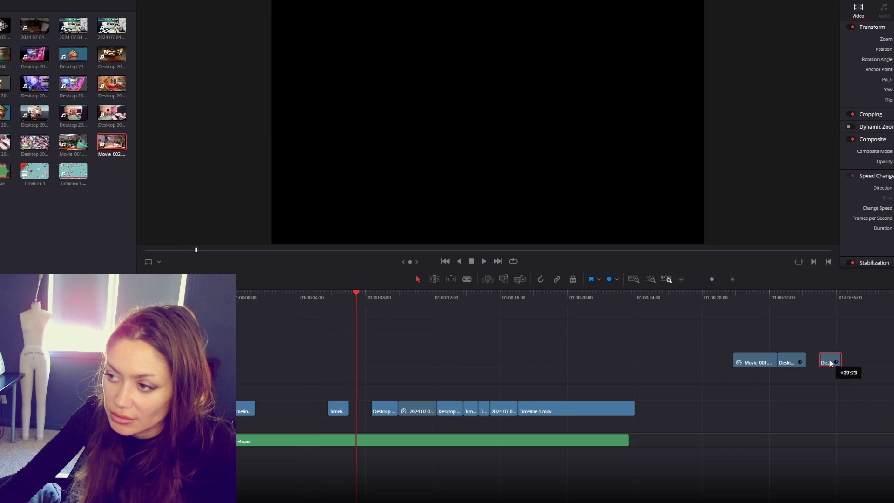
pyautogui.moveTo(387, 407)
pyautogui.mouseDown()
pyautogui.moveTo(880, 364)
pyautogui.moveTo(862, 362)
pyautogui.mouseUp()
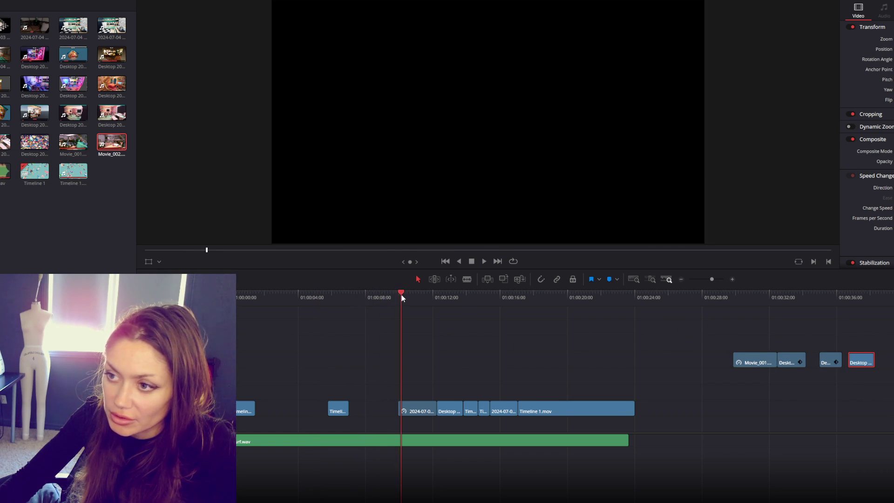
pyautogui.moveTo(429, 410); pyautogui.dragTo(880, 377)
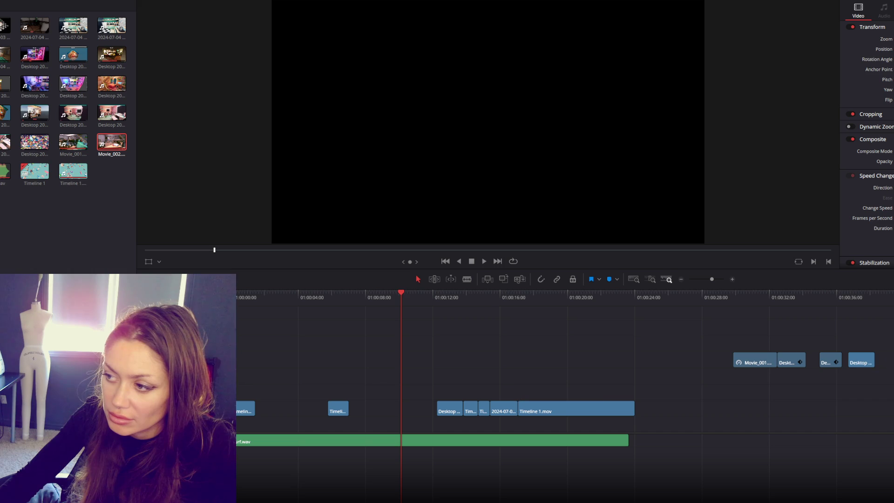
pyautogui.moveTo(852, 296)
pyautogui.mouseDown()
pyautogui.moveTo(832, 294)
pyautogui.moveTo(886, 294)
pyautogui.mouseUp()
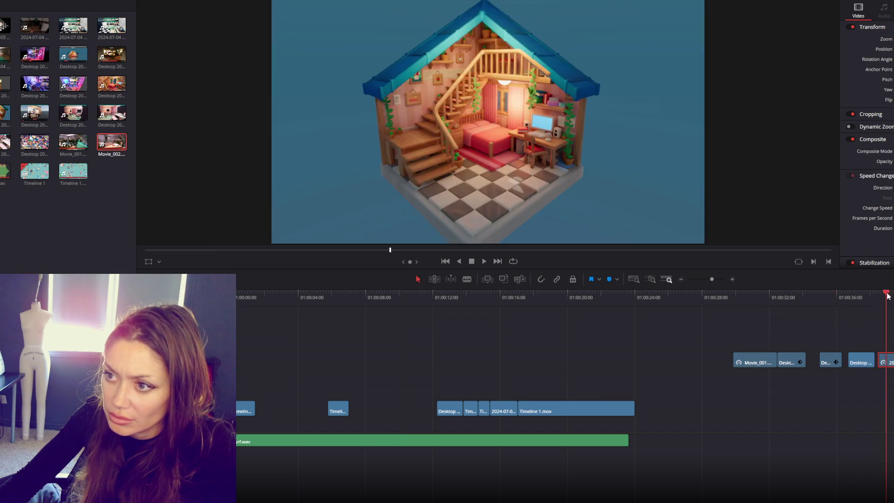
# Lift the short Timeline and 2024-07-0 clips off V1, then add Goodies-3dAssets.png to an upper track.
pyautogui.click(471, 291)
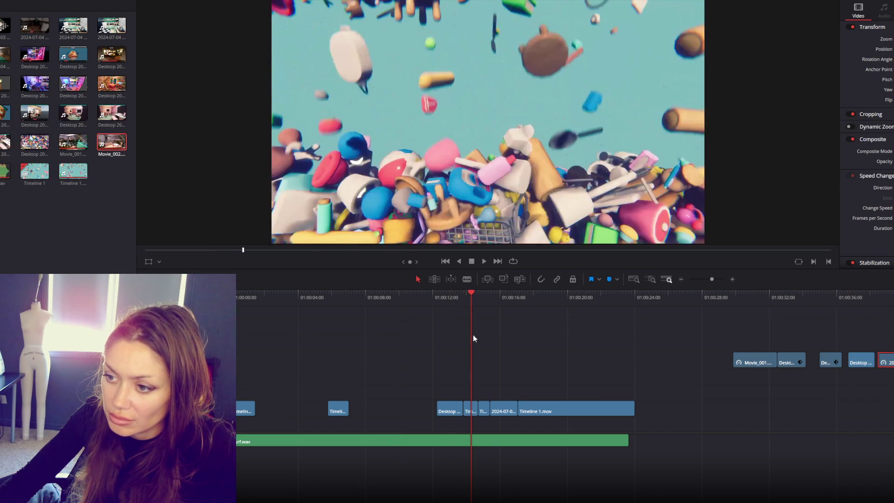
pyautogui.moveTo(471, 410); pyautogui.dragTo(869, 386)
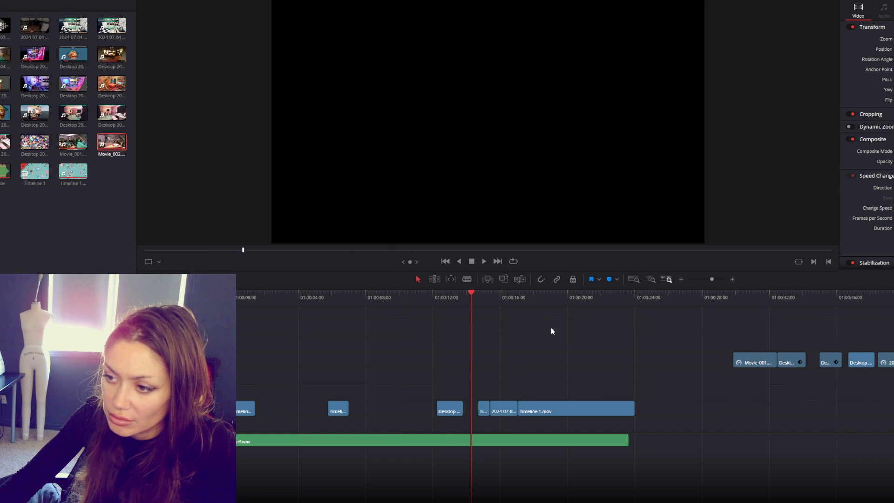
pyautogui.click(485, 297)
pyautogui.moveTo(485, 297); pyautogui.dragTo(496, 349)
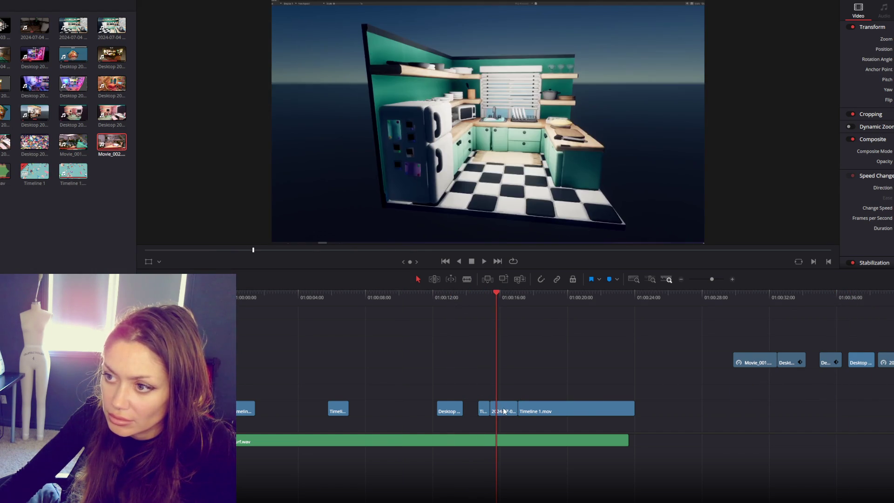
pyautogui.moveTo(504, 411); pyautogui.dragTo(139, 410)
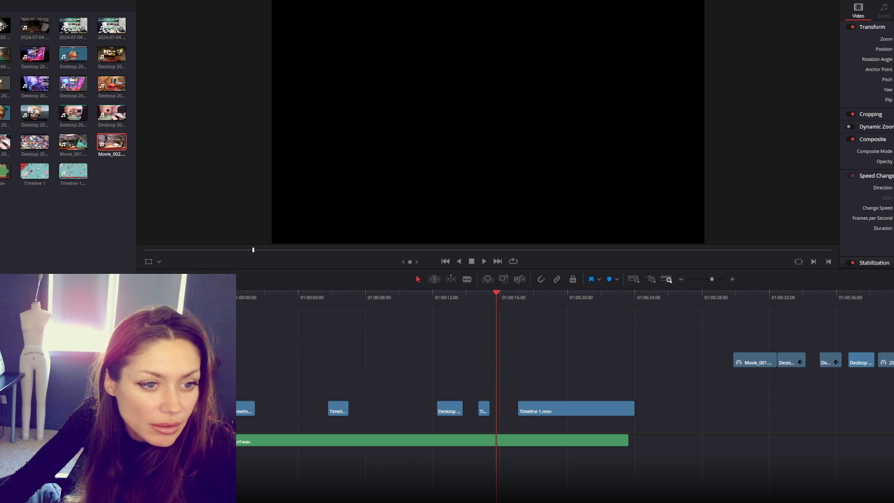
pyautogui.moveTo(516, 348); pyautogui.dragTo(555, 348)
# Start the Goodies-3dAssets.png clip on the toy-pile shot near 01:00:17 and keyframe its Zoom to shrink.
pyautogui.moveTo(634, 346)
pyautogui.mouseDown()
pyautogui.moveTo(581, 345)
pyautogui.moveTo(621, 347)
pyautogui.moveTo(612, 345)
pyautogui.mouseUp()
pyautogui.click(545, 296)
pyautogui.click(484, 261)
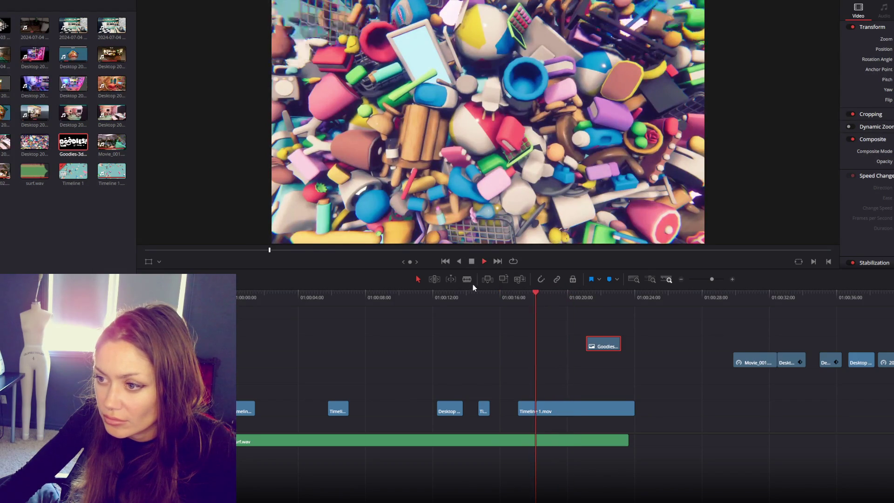
pyautogui.click(510, 299)
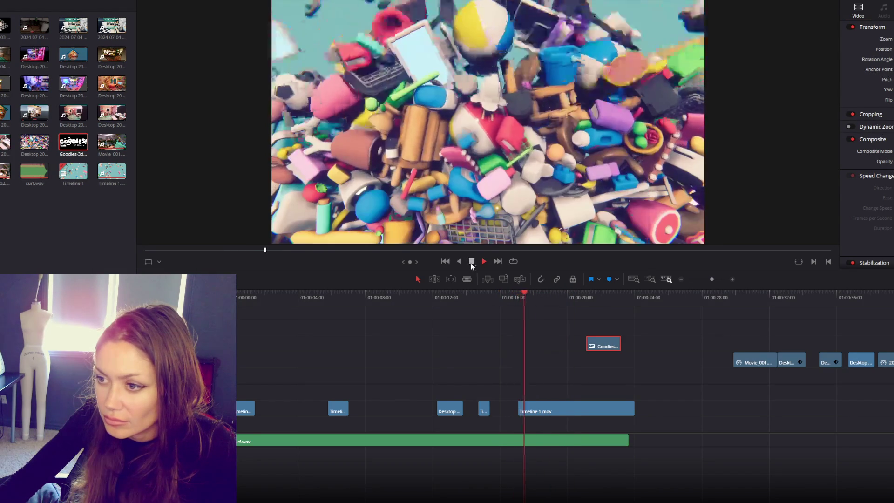
pyautogui.click(471, 262)
pyautogui.click(483, 262)
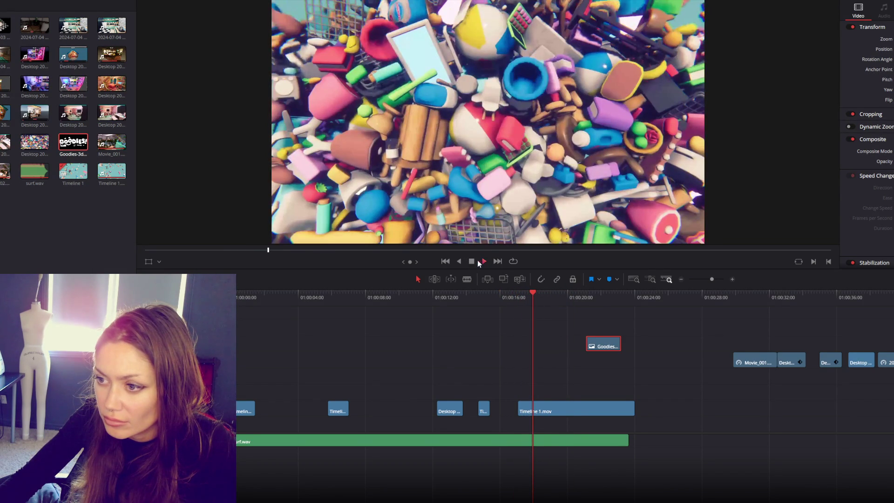
pyautogui.click(472, 261)
pyautogui.moveTo(564, 348); pyautogui.dragTo(557, 346)
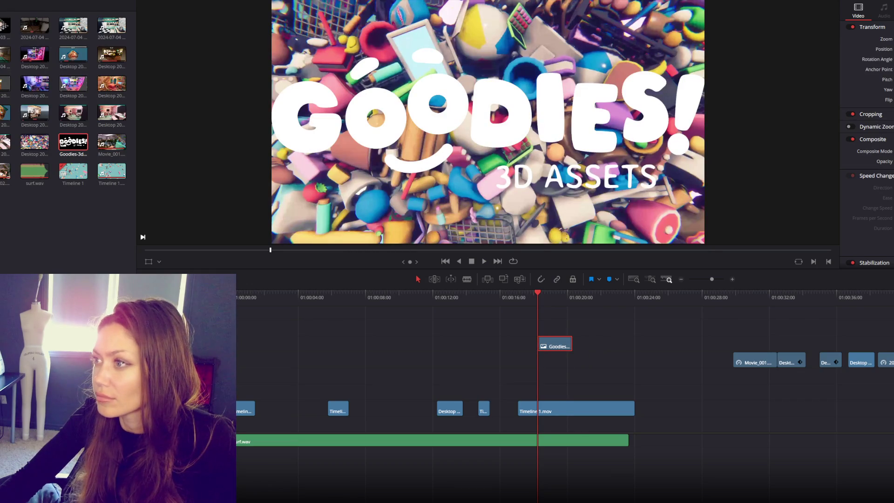
pyautogui.moveTo(836, 123); pyautogui.dragTo(835, 124)
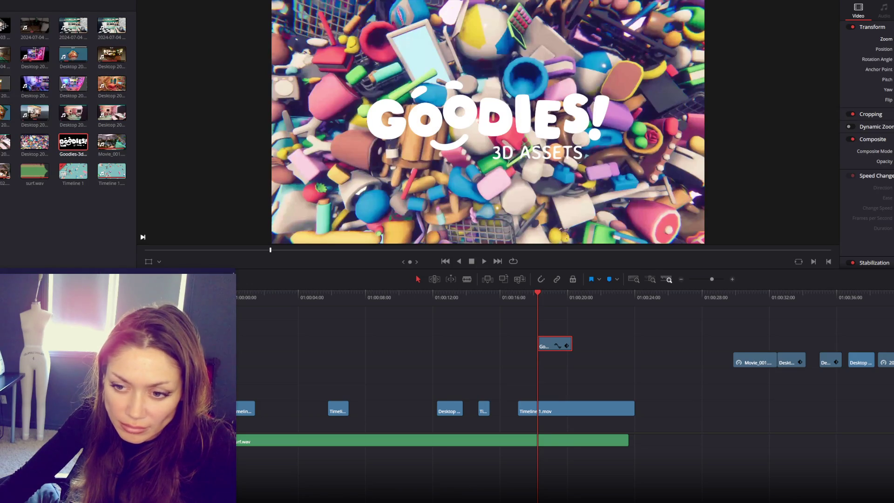
# Launch Photoshop CS6 from Windows search and drag the logo file in, bringing up Import PDF.
pyautogui.press('super')
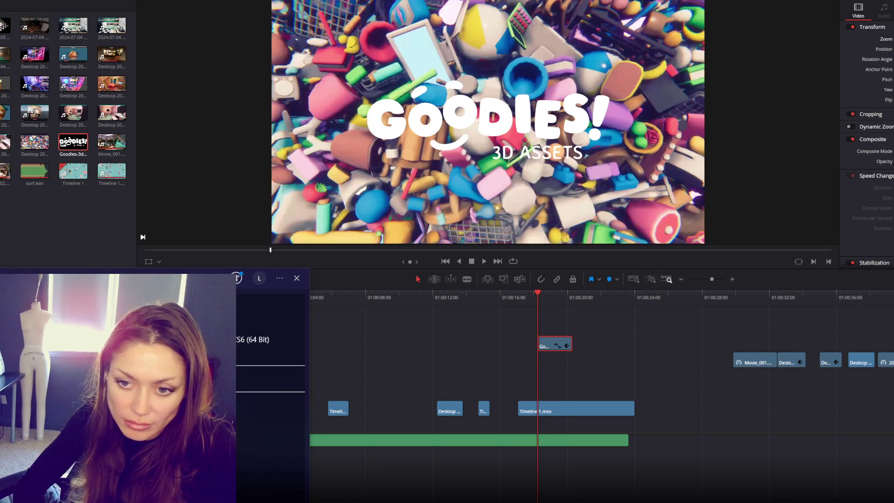
pyautogui.press('Return')
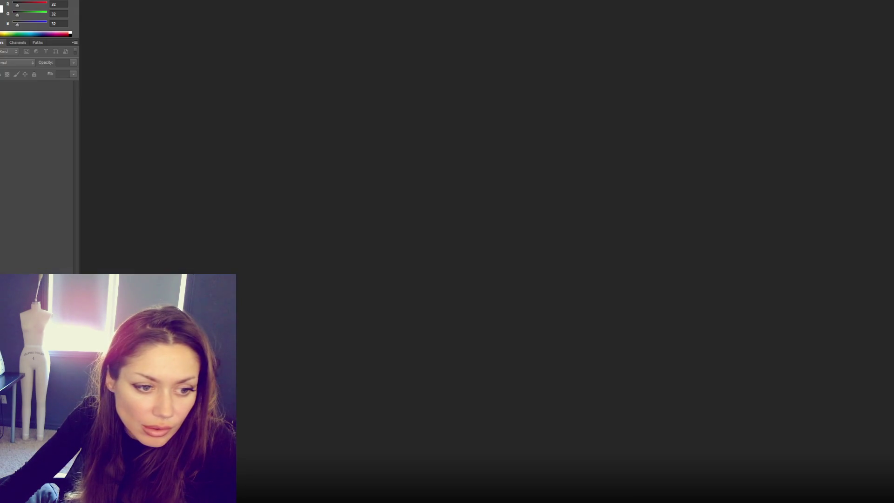
pyautogui.moveTo(0, 261); pyautogui.dragTo(290, 278)
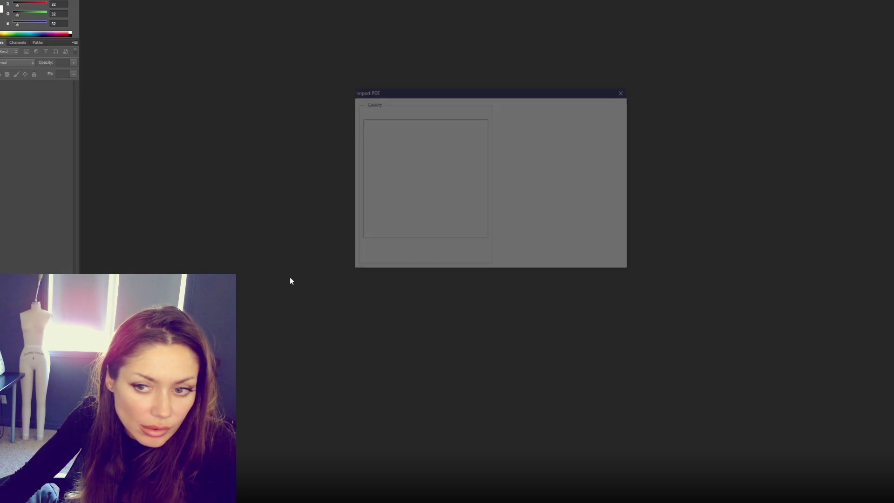
# Import the GOODIES logo, hide the outlined artwork, and scale the logo to 1397×454 px.
pyautogui.click(566, 262)
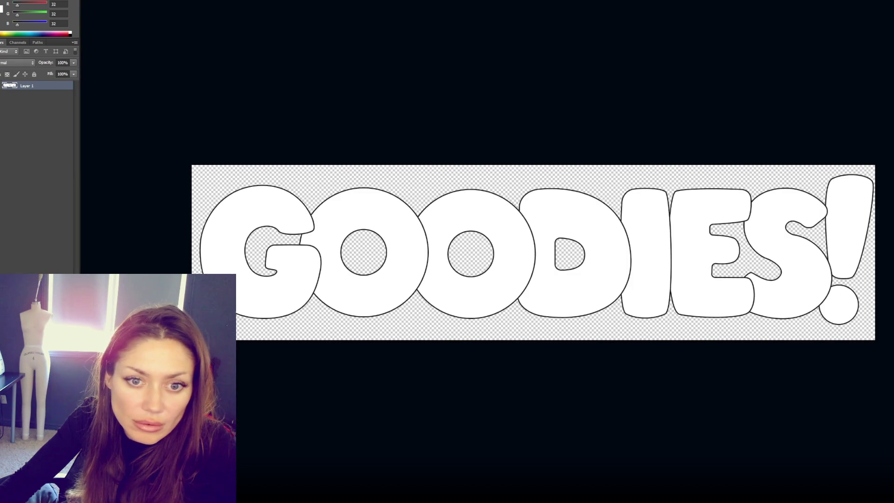
pyautogui.hotkey('ctrl', ',')
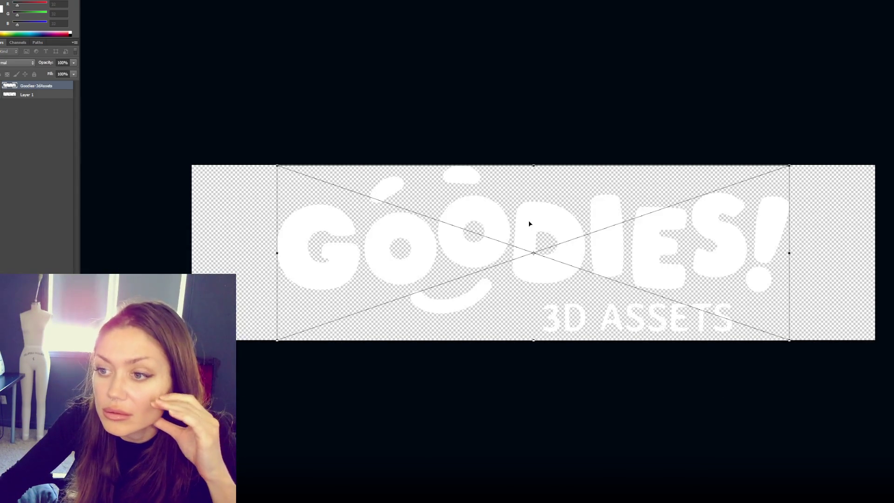
pyautogui.press('Escape')
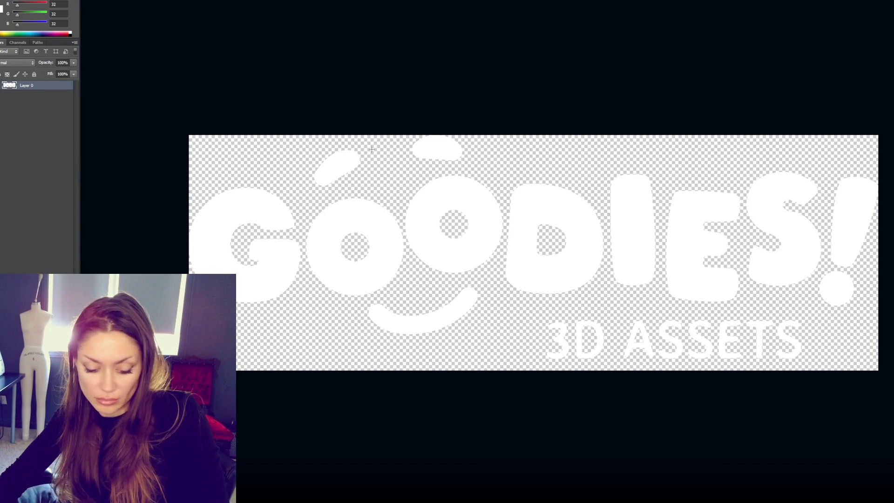
pyautogui.hotkey('ctrl', 't')
pyautogui.moveTo(878, 359); pyautogui.dragTo(817, 334)
pyautogui.press('Return')
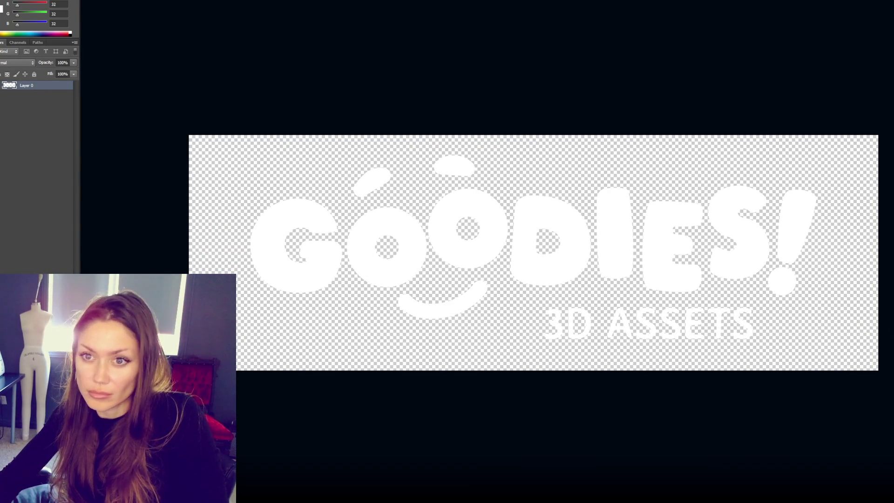
# Try a red Color Overlay and a Normal-mode Outer Glow on the logo, then turn both off.
pyautogui.doubleClick(63, 95)
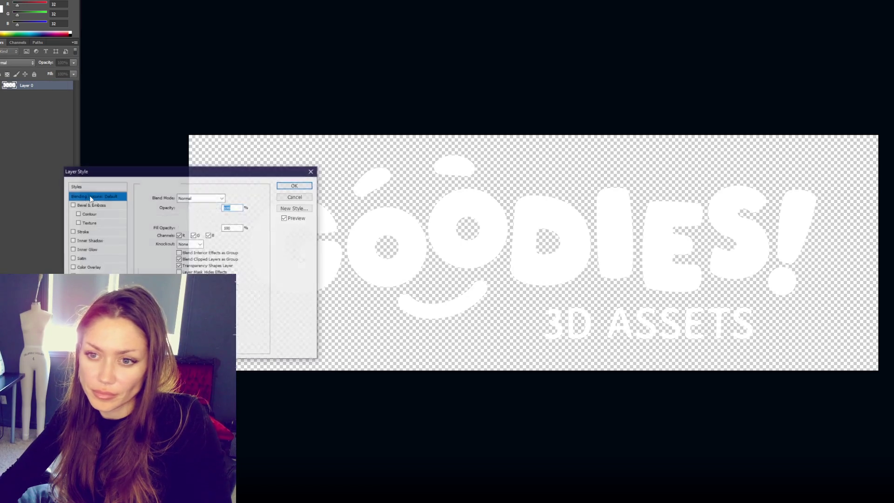
pyautogui.click(89, 267)
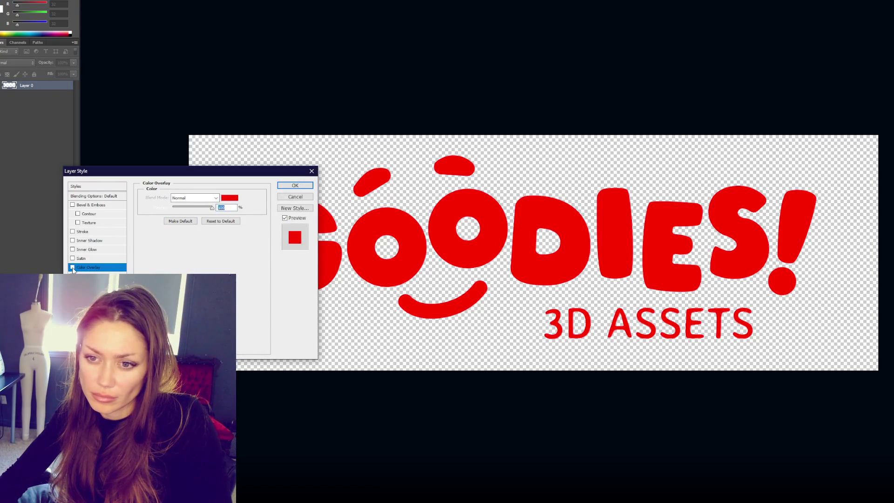
pyautogui.click(72, 267)
pyautogui.click(88, 294)
pyautogui.click(195, 197)
pyautogui.click(186, 203)
pyautogui.click(72, 293)
# Apply a dark Drop Shadow with opacity 74, wider spread, adjusted size and 11 px distance.
pyautogui.click(86, 303)
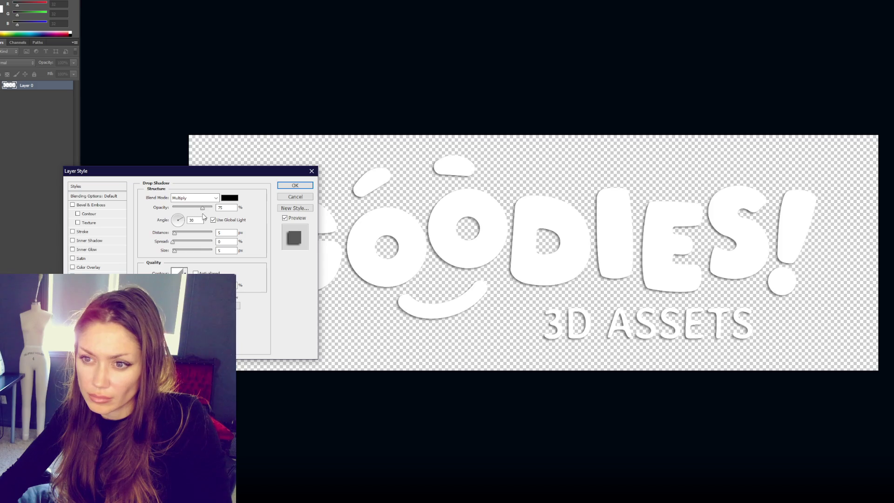
pyautogui.moveTo(202, 207)
pyautogui.mouseDown()
pyautogui.moveTo(193, 208)
pyautogui.moveTo(176, 253)
pyautogui.mouseUp()
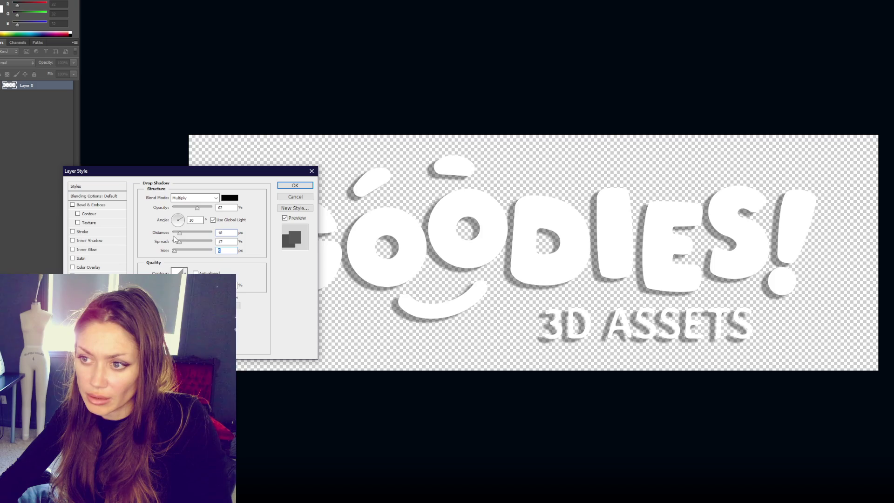
pyautogui.click(176, 233)
pyautogui.write('9')
pyautogui.click(202, 208)
pyautogui.moveTo(179, 242)
pyautogui.mouseDown()
pyautogui.moveTo(187, 242)
pyautogui.moveTo(176, 250)
pyautogui.moveTo(178, 233)
pyautogui.moveTo(202, 212)
pyautogui.mouseUp()
pyautogui.moveTo(181, 254); pyautogui.dragTo(175, 255)
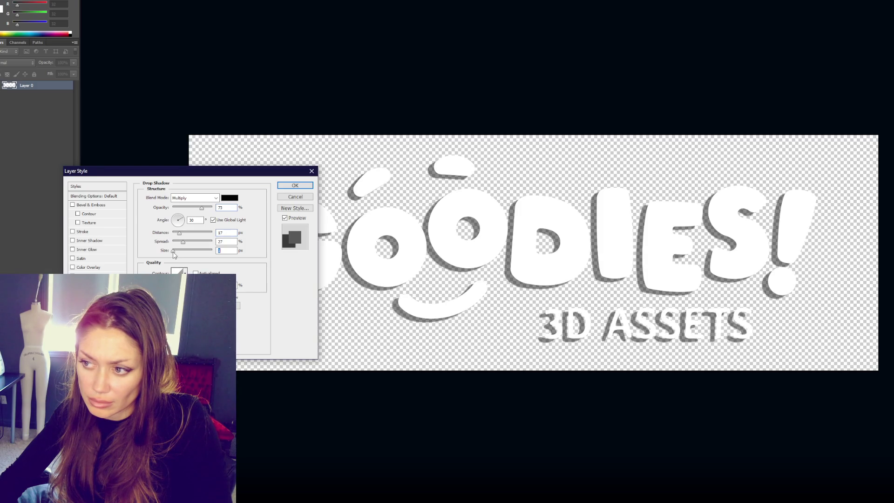
pyautogui.moveTo(179, 233); pyautogui.dragTo(177, 234)
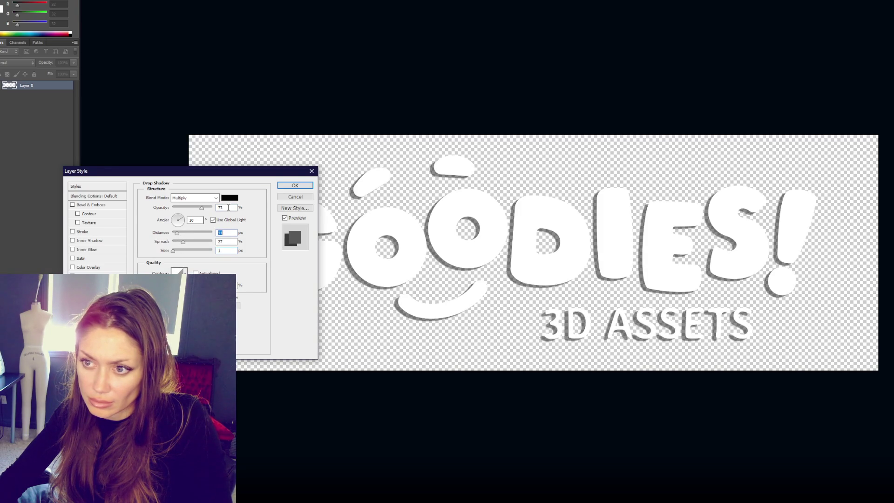
pyautogui.click(285, 186)
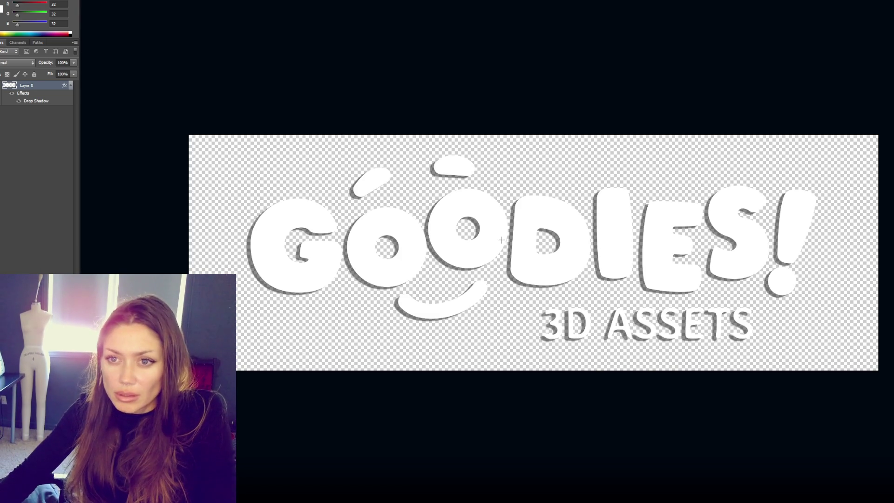
# Rework the drop shadow into a soft, unoffset blur around the letters with no spread.
pyautogui.doubleClick(47, 86)
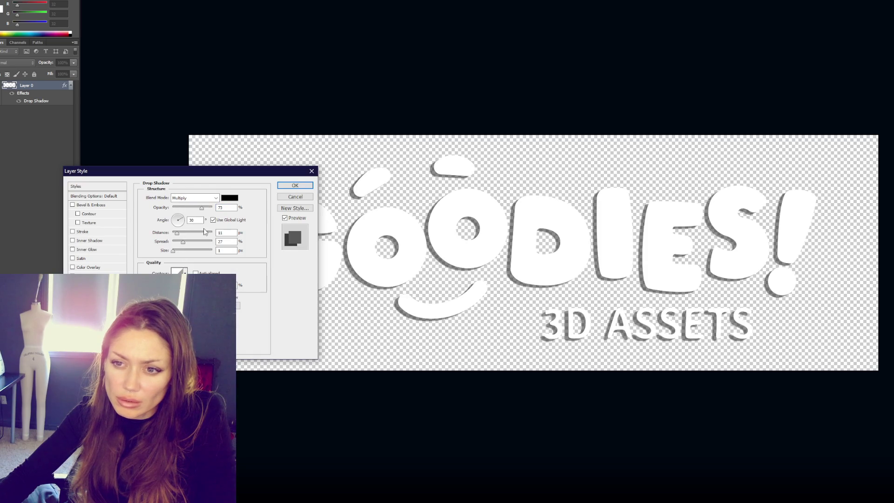
pyautogui.moveTo(177, 232)
pyautogui.mouseDown()
pyautogui.moveTo(180, 251)
pyautogui.moveTo(191, 243)
pyautogui.moveTo(171, 246)
pyautogui.moveTo(192, 251)
pyautogui.mouseUp()
pyautogui.click(194, 208)
pyautogui.moveTo(194, 209); pyautogui.dragTo(203, 207)
pyautogui.moveTo(192, 251); pyautogui.dragTo(176, 242)
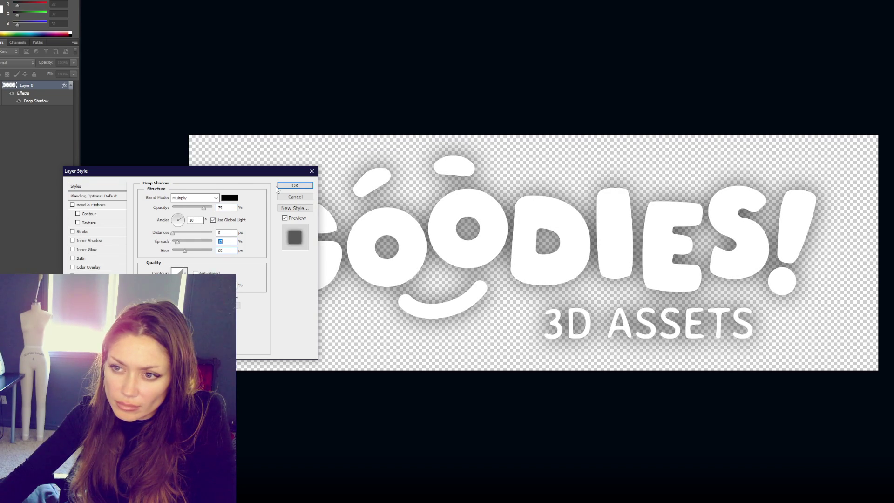
pyautogui.click(295, 186)
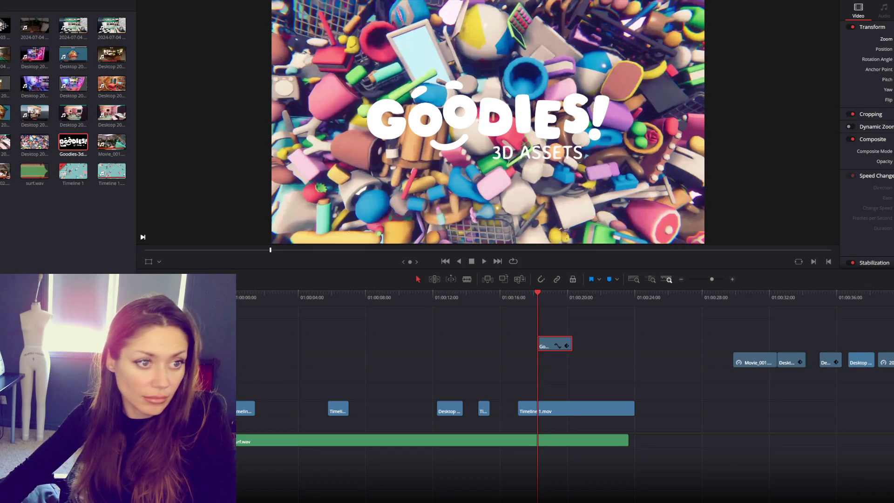
# Add shadow.png and goodies-shadow.png, shift the old Goodies title right, and place goodies-shadow.png near 01:00:16.
pyautogui.moveTo(666, 353)
pyautogui.mouseDown()
pyautogui.moveTo(574, 373)
pyautogui.moveTo(566, 348)
pyautogui.moveTo(717, 332)
pyautogui.mouseUp()
pyautogui.moveTo(613, 378)
pyautogui.mouseDown()
pyautogui.moveTo(553, 361)
pyautogui.moveTo(805, 329)
pyautogui.mouseUp()
pyautogui.moveTo(687, 378); pyautogui.dragTo(544, 359)
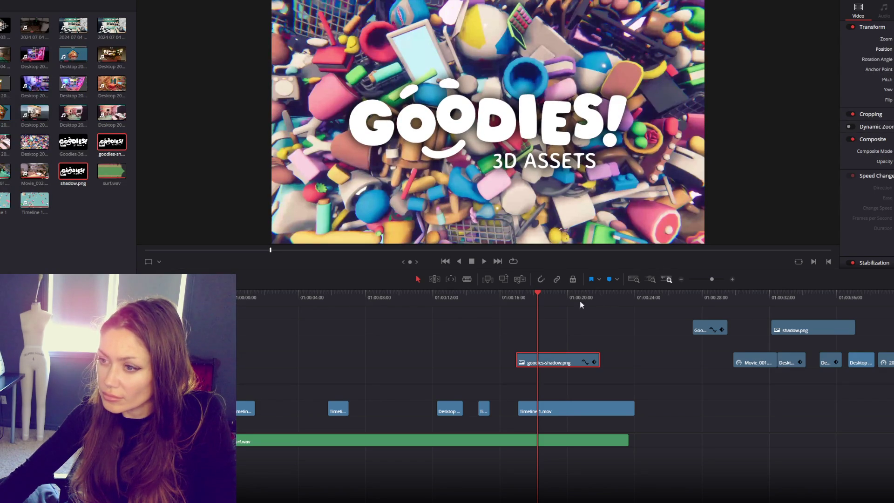
# Review the title section and move goodies-shadow.png slightly later on the timeline.
pyautogui.click(493, 294)
pyautogui.press('space')
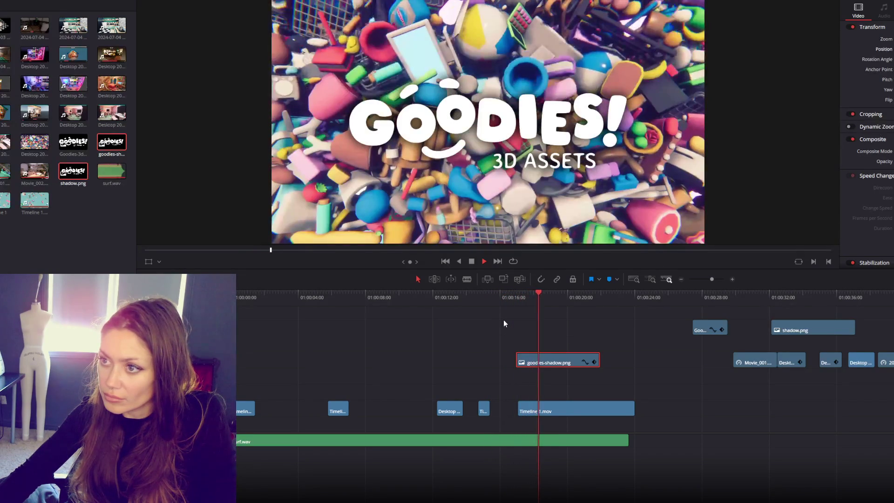
pyautogui.press('space')
pyautogui.click(538, 294)
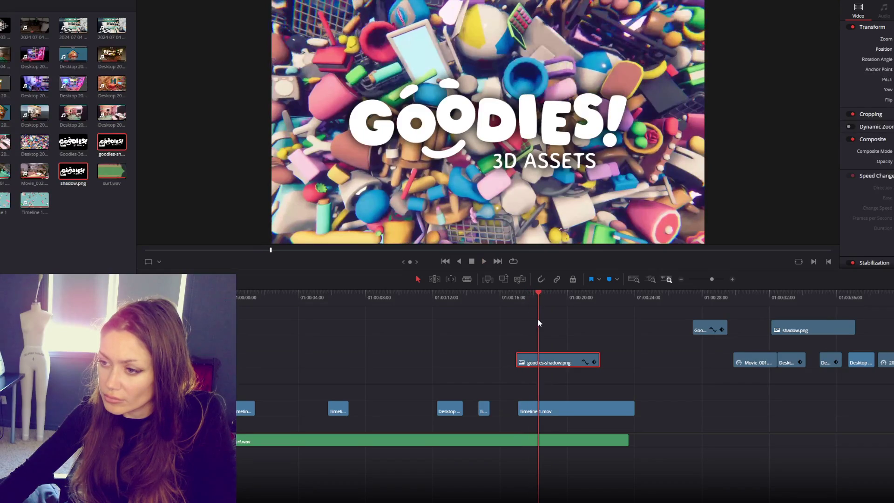
pyautogui.moveTo(538, 294); pyautogui.dragTo(536, 295)
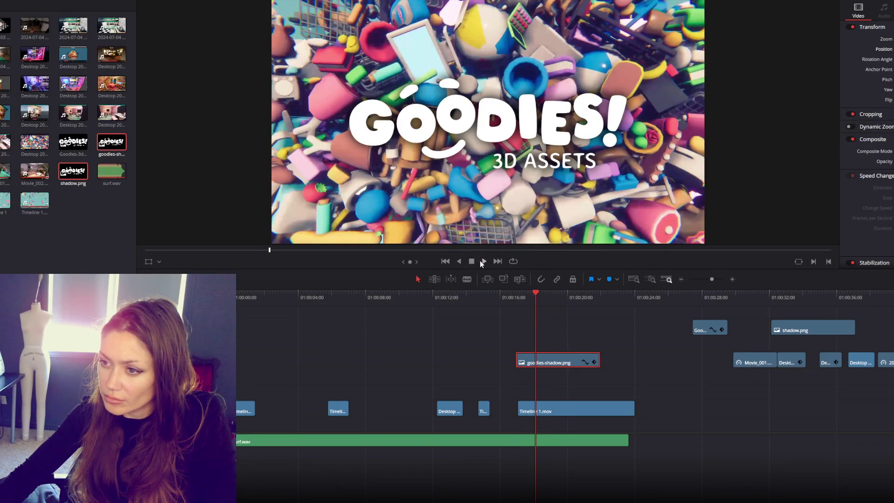
pyautogui.press('space')
pyautogui.click(463, 262)
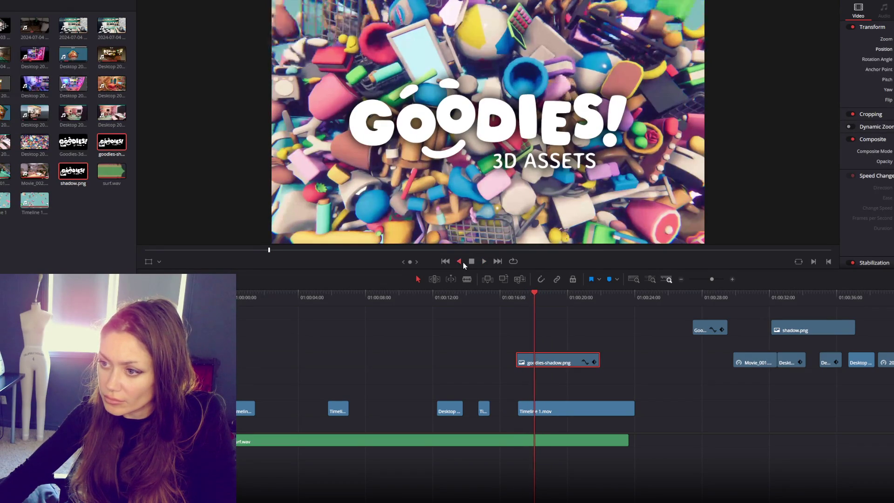
pyautogui.click(480, 261)
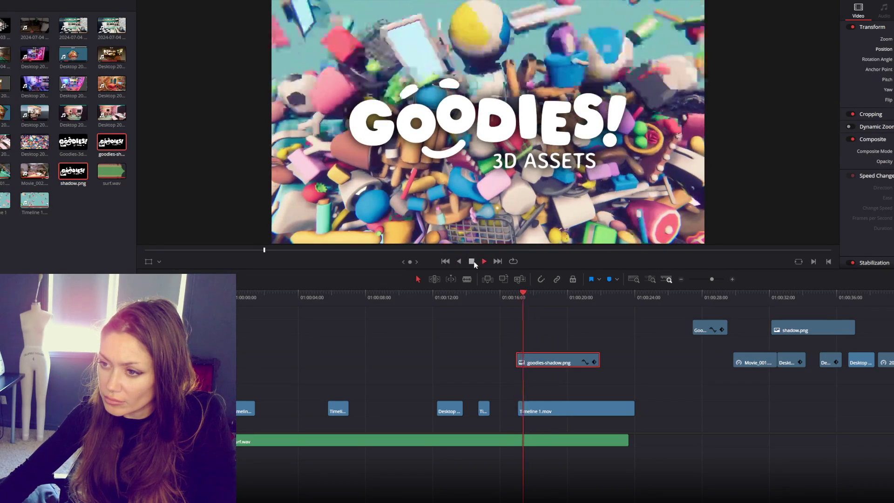
pyautogui.moveTo(547, 355); pyautogui.dragTo(566, 357)
pyautogui.press('space')
# Overwrite the goodies-shadow.png and shadow.png clips onto track V1 at the playhead.
pyautogui.press('space')
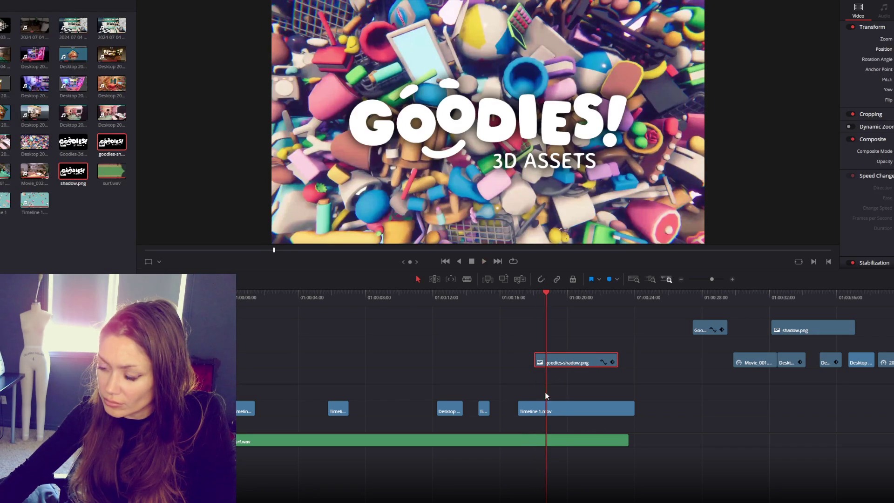
pyautogui.click(504, 278)
pyautogui.press('space')
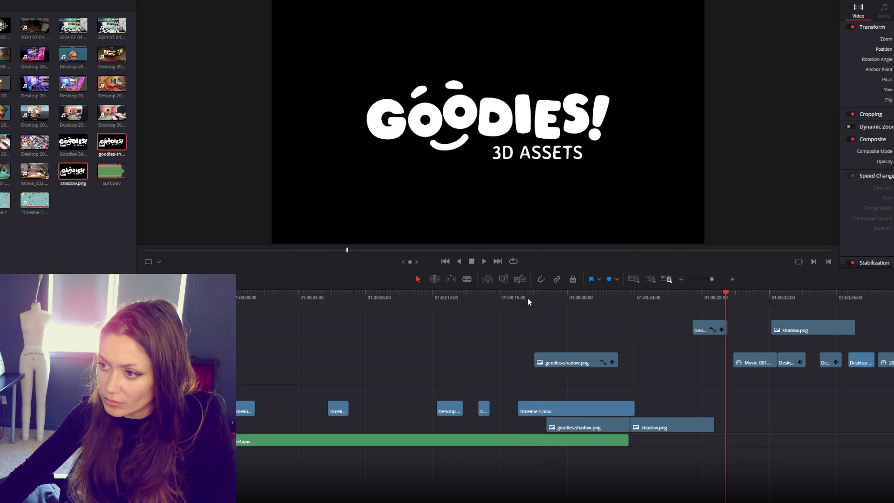
pyautogui.click(479, 294)
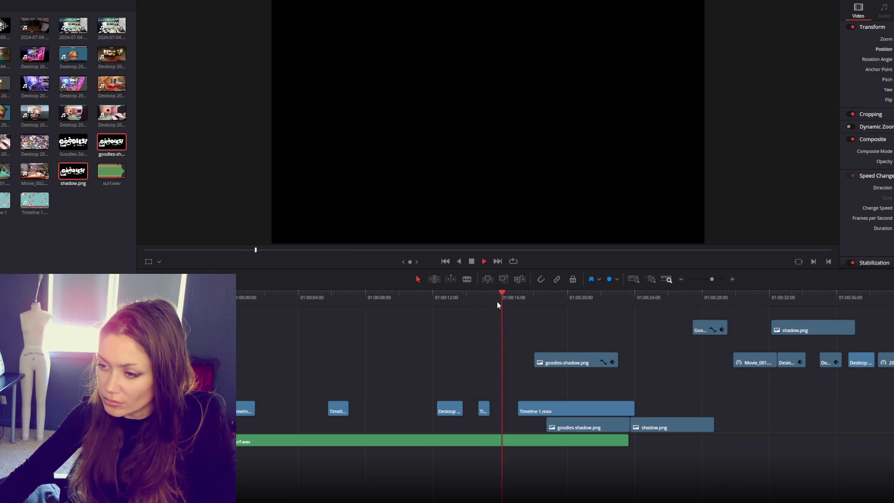
pyautogui.press('space')
# Make Timeline 1.mov start about a second earlier, near 01:00:04, and replay the edit.
pyautogui.moveTo(519, 409); pyautogui.dragTo(511, 409)
pyautogui.click(505, 298)
pyautogui.press('space')
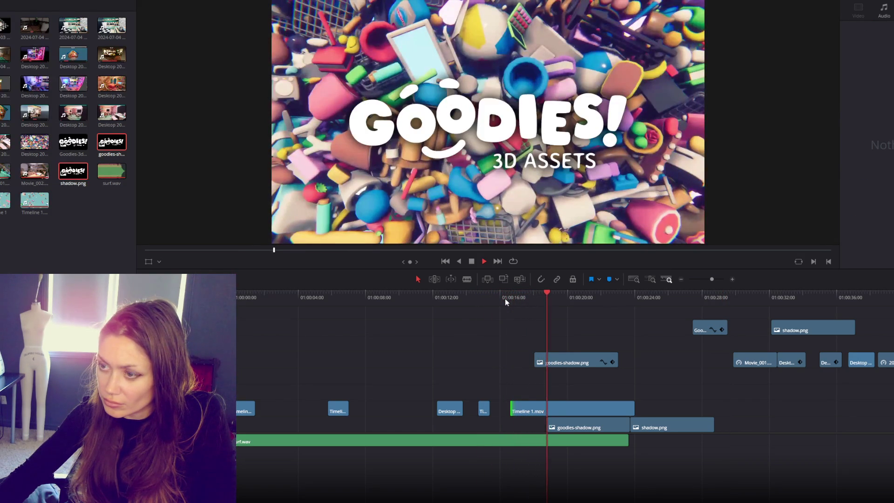
pyautogui.press('space')
pyautogui.press('Home')
pyautogui.press('space')
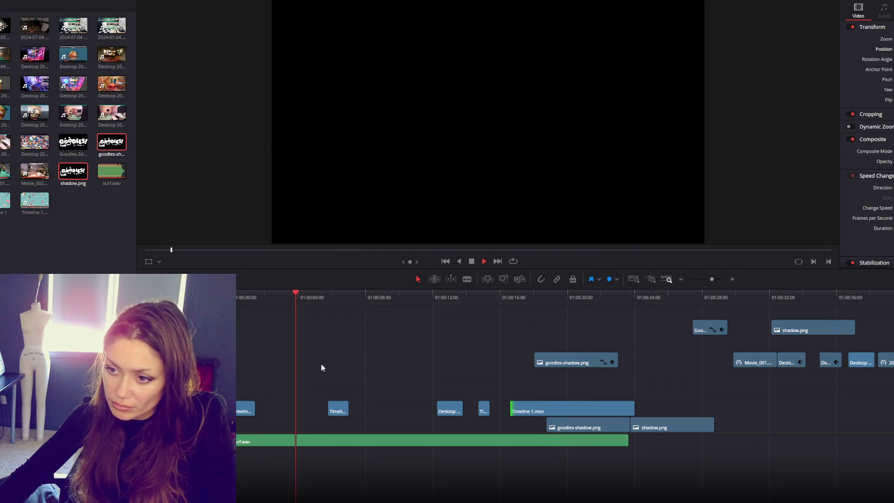
pyautogui.press('space')
pyautogui.moveTo(342, 412); pyautogui.dragTo(313, 414)
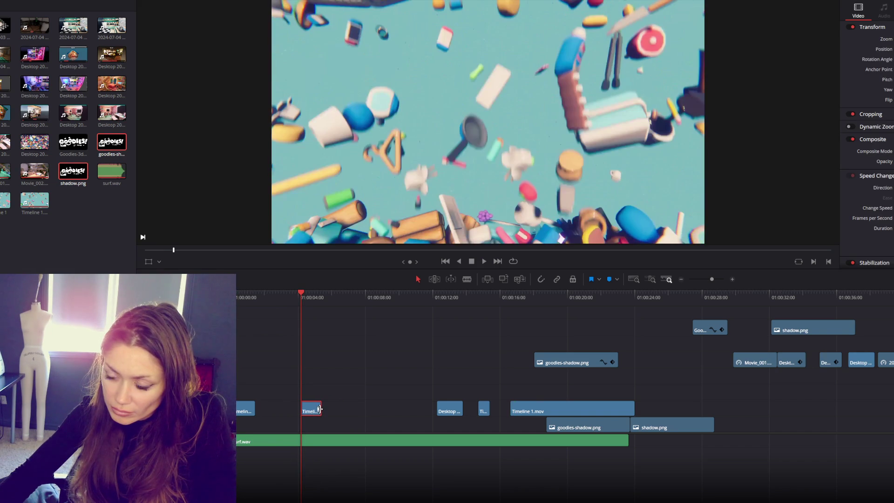
# Lengthen the second Timeline 1 clip by dragging its right edge.
pyautogui.press('space')
pyautogui.moveTo(320, 409); pyautogui.dragTo(335, 409)
pyautogui.click(297, 300)
pyautogui.click(300, 308)
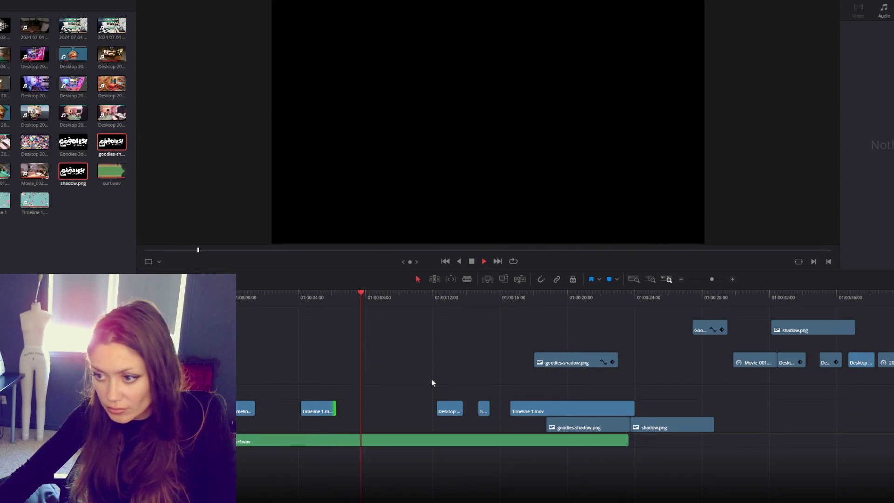
# Delete the tiny clip near 01:00:14, adjust Timeline 1.mov's start, and review the ending.
pyautogui.click(483, 408)
pyautogui.press('Delete')
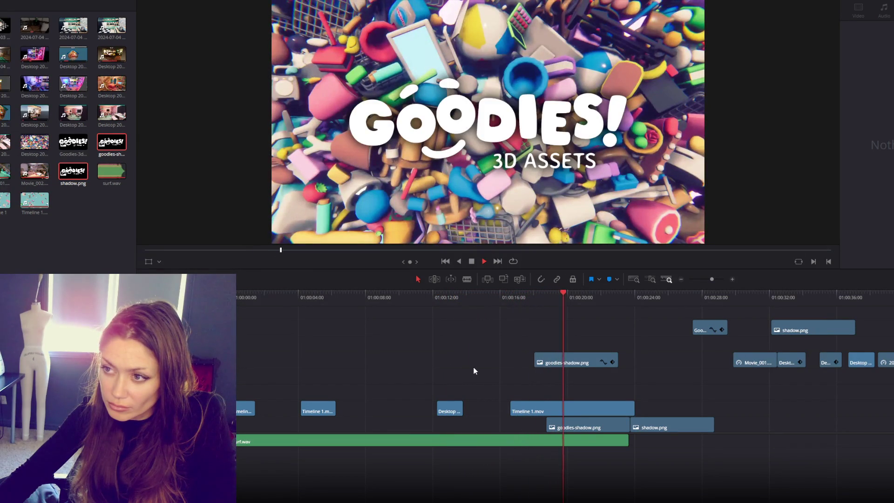
pyautogui.click(522, 410)
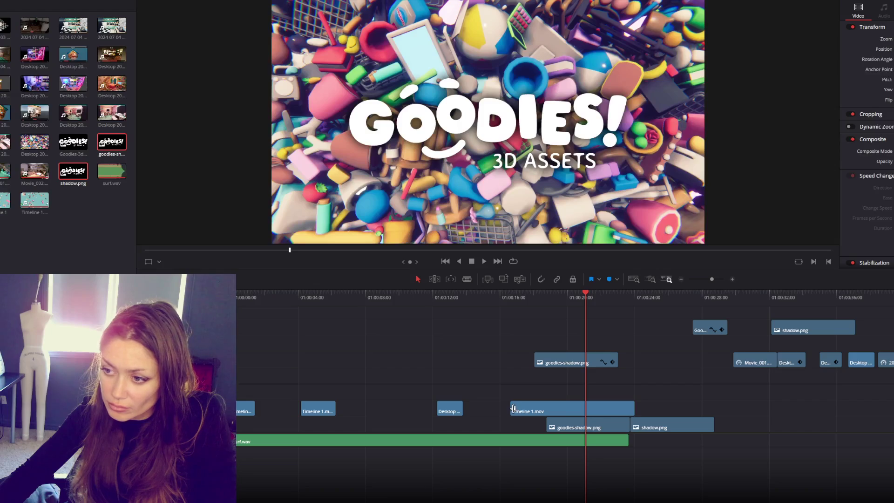
pyautogui.moveTo(514, 409); pyautogui.dragTo(554, 409)
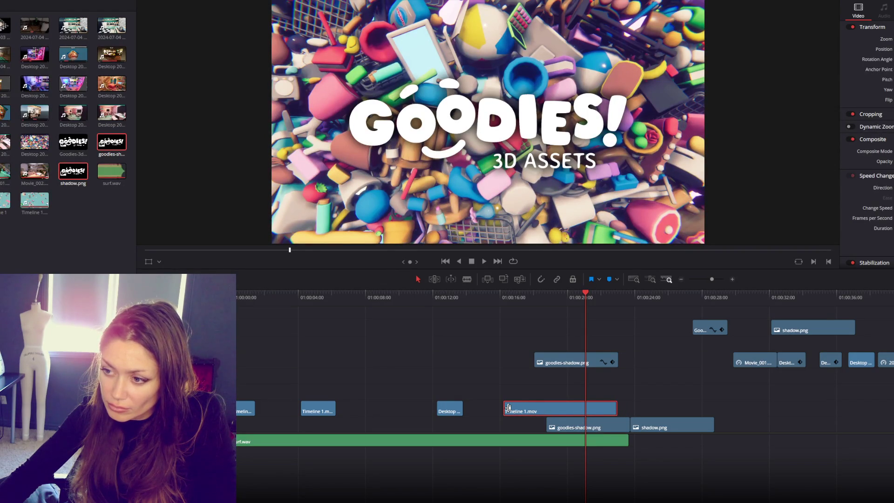
pyautogui.click(511, 293)
pyautogui.press('space')
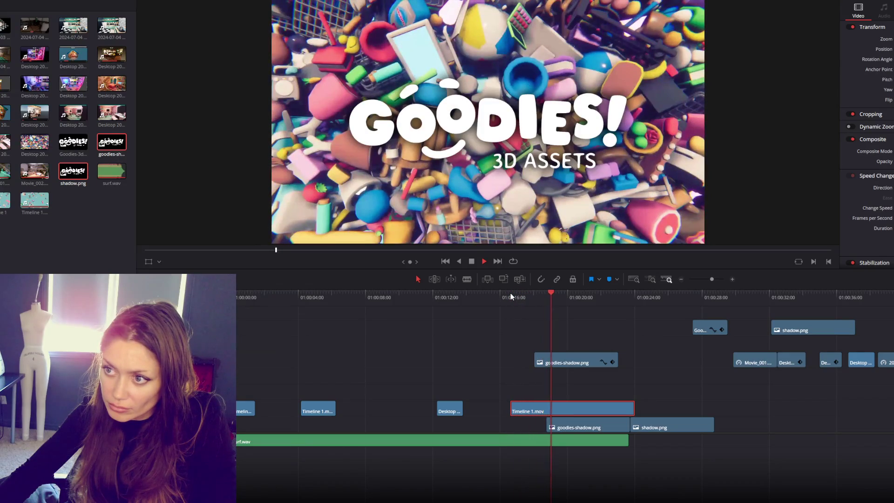
pyautogui.press('space')
pyautogui.moveTo(500, 294)
pyautogui.mouseDown()
pyautogui.moveTo(553, 293)
pyautogui.moveTo(513, 307)
pyautogui.mouseUp()
pyautogui.moveTo(304, 300)
pyautogui.mouseDown()
pyautogui.moveTo(336, 297)
pyautogui.moveTo(307, 313)
pyautogui.mouseUp()
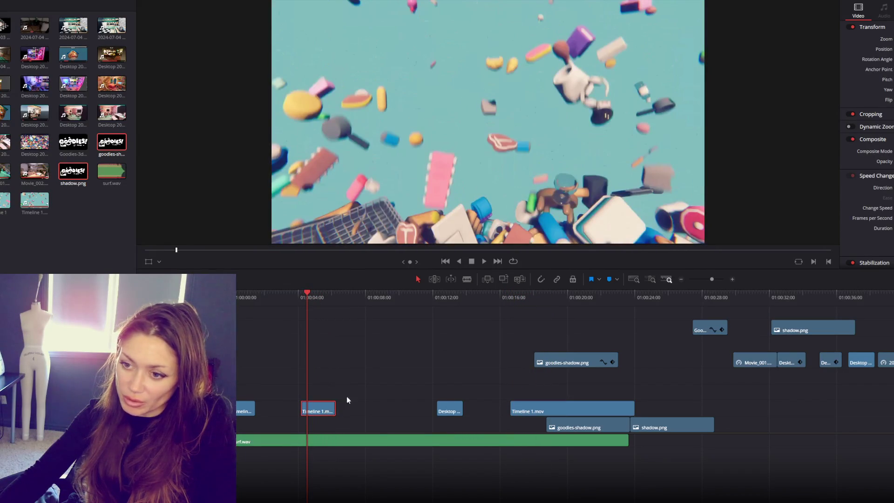
# Paste a short copy of the Timeline 1 clip on V1 near 01:00:09 and play it back.
pyautogui.click(390, 301)
pyautogui.hotkey('ctrl', 'v')
pyautogui.moveTo(392, 403)
pyautogui.mouseDown()
pyautogui.moveTo(363, 404)
pyautogui.moveTo(398, 403)
pyautogui.mouseUp()
pyautogui.click(396, 296)
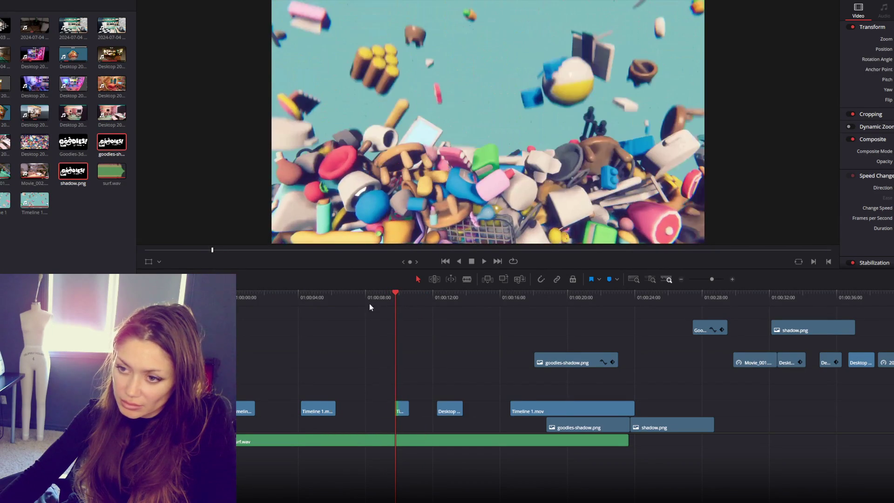
pyautogui.click(304, 296)
pyautogui.press('space')
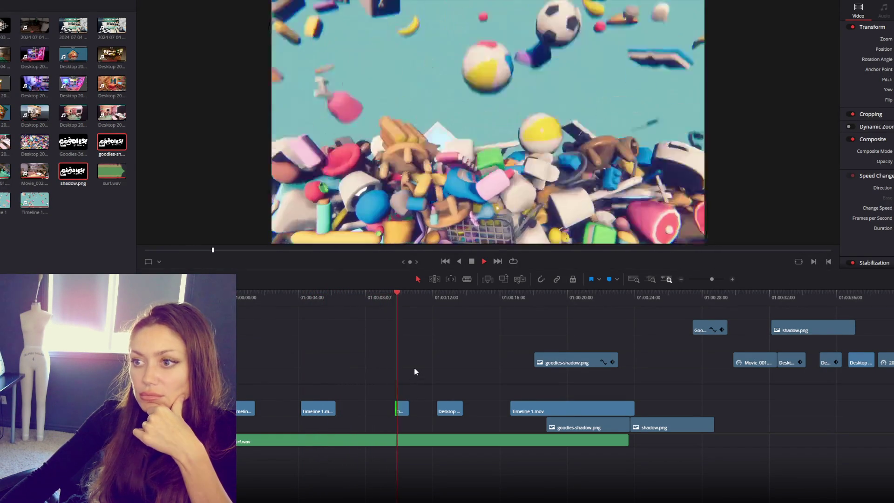
pyautogui.click(412, 348)
# Trim the short falling-toys snippet near 01:00:09 and replay it.
pyautogui.moveTo(395, 408)
pyautogui.mouseDown()
pyautogui.moveTo(387, 408)
pyautogui.moveTo(403, 408)
pyautogui.mouseUp()
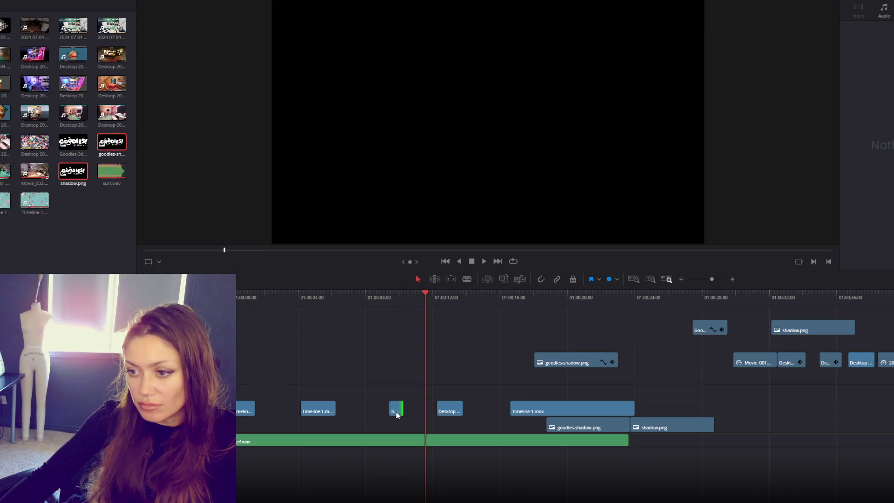
pyautogui.click(398, 413)
pyautogui.press('space')
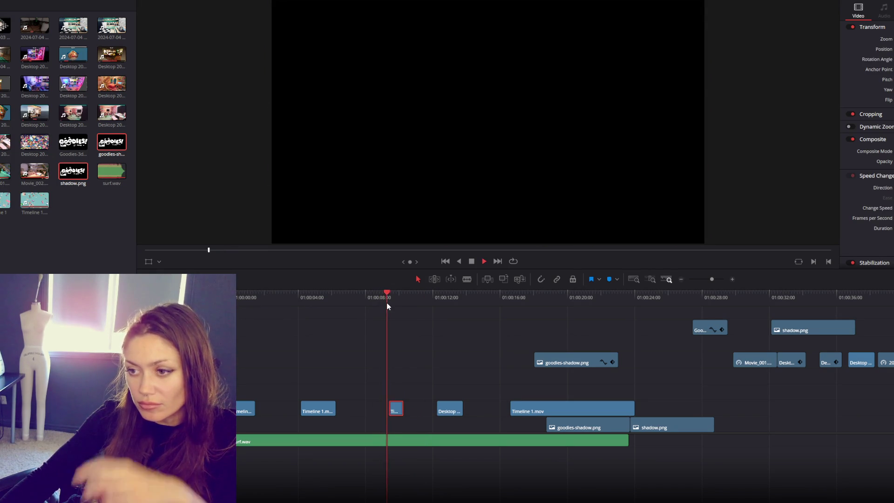
pyautogui.moveTo(404, 412); pyautogui.dragTo(391, 412)
pyautogui.click(385, 297)
pyautogui.press('space')
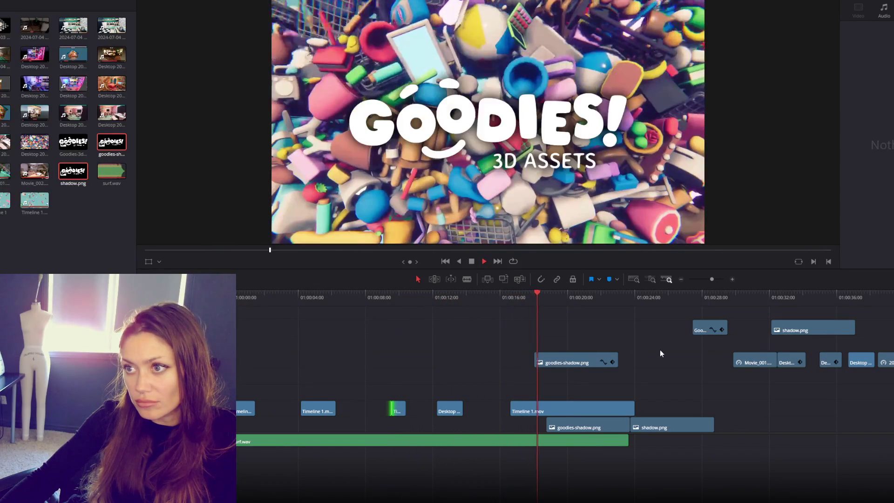
# Slide Timeline 1.mov earlier and review the ending around 01:00:16.
pyautogui.click(530, 413)
pyautogui.moveTo(530, 416); pyautogui.dragTo(510, 410)
pyautogui.click(507, 302)
pyautogui.press('space')
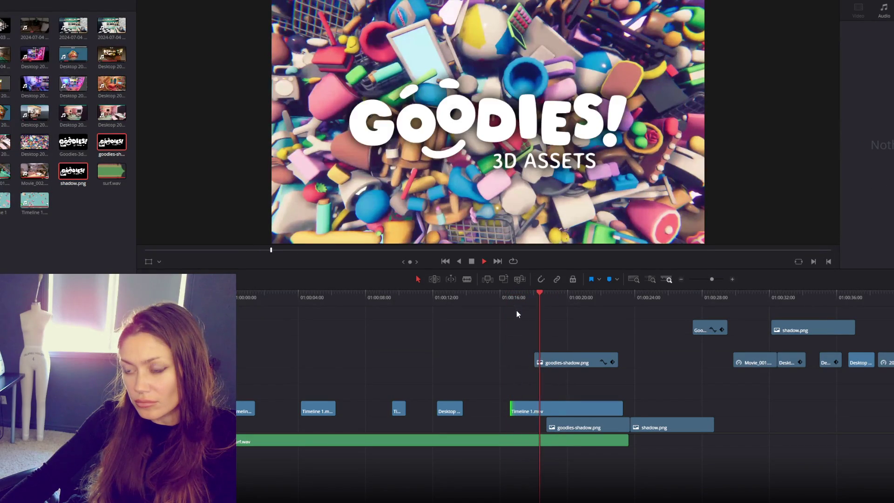
pyautogui.press('space')
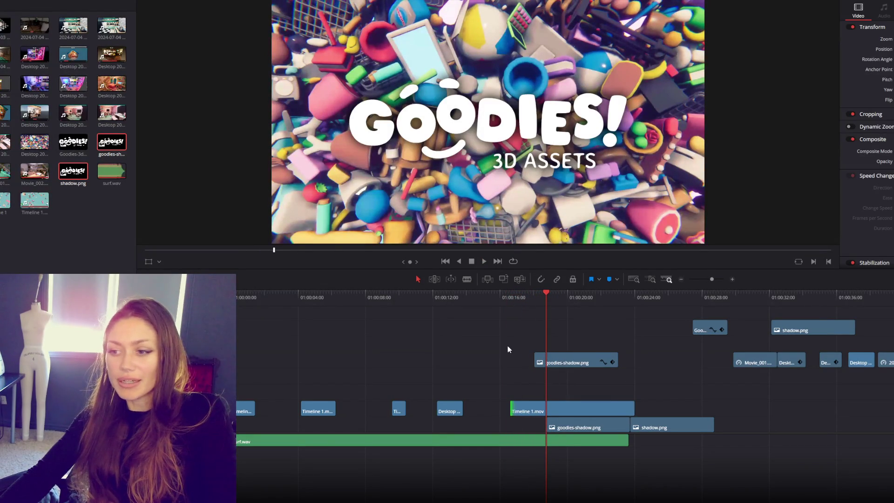
pyautogui.click(509, 304)
pyautogui.press('space')
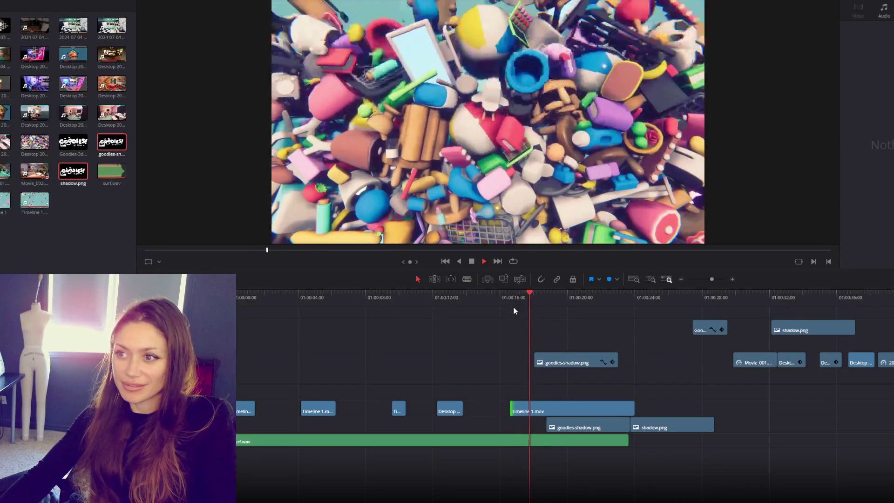
pyautogui.press('space')
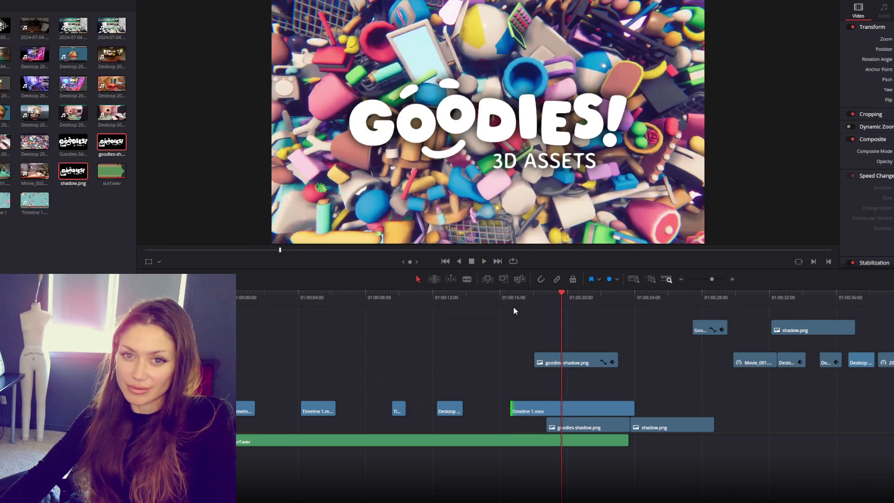
# Delete the snippet near 01:00:09 and play the edit from the beginning.
pyautogui.click(394, 298)
pyautogui.press('space')
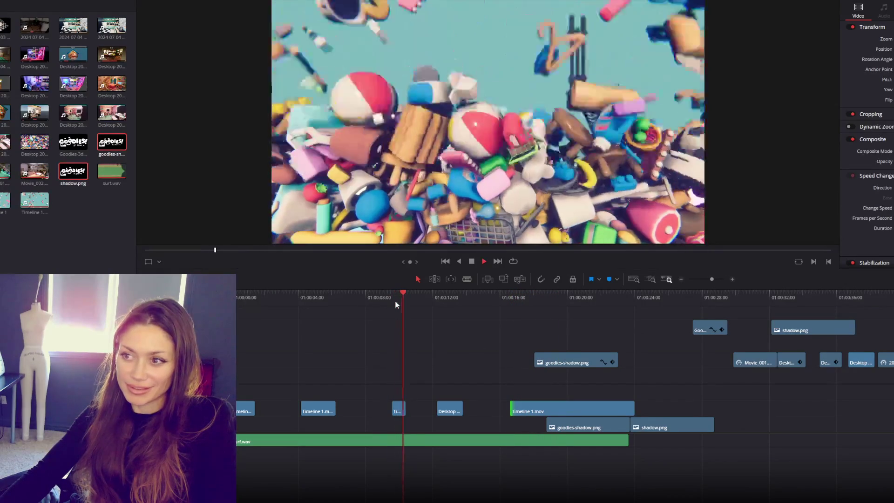
pyautogui.click(398, 409)
pyautogui.press('BackSpace')
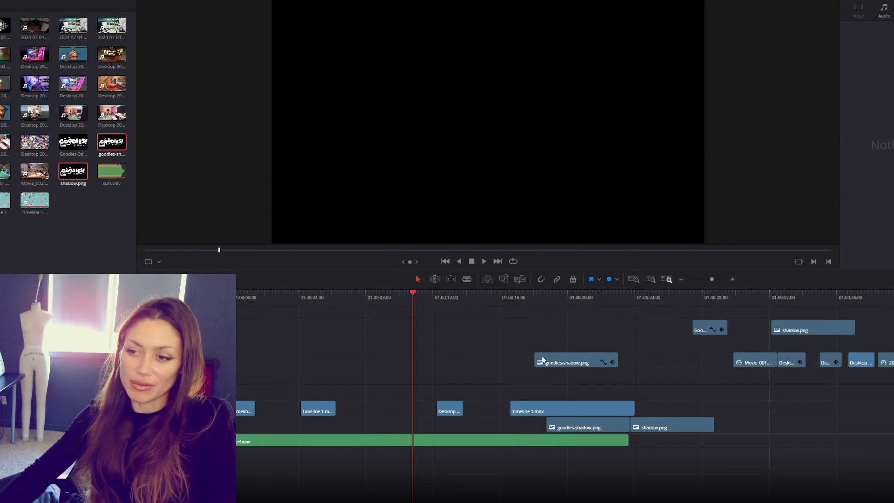
pyautogui.press('Home')
pyautogui.press('space')
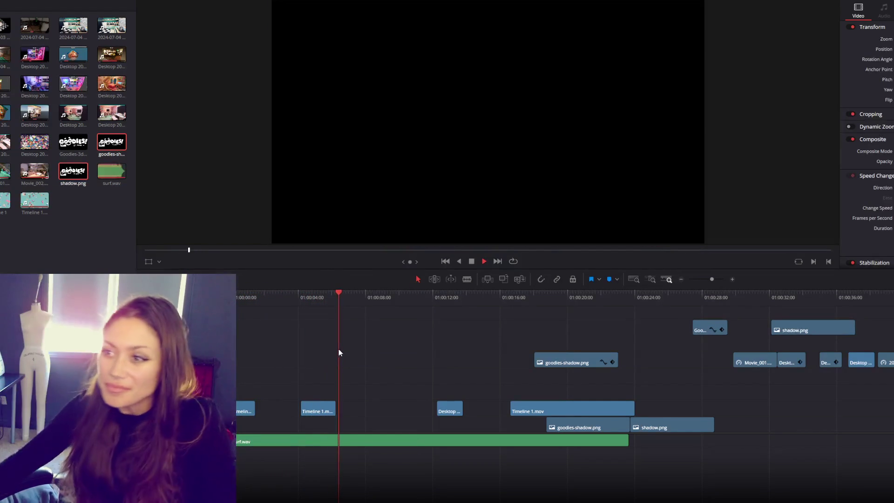
# Trim the start of the second Timeline 1 clip and delete the shadow.png overlay.
pyautogui.press('space')
pyautogui.moveTo(303, 406); pyautogui.dragTo(307, 406)
pyautogui.click(714, 300)
pyautogui.press('Down')
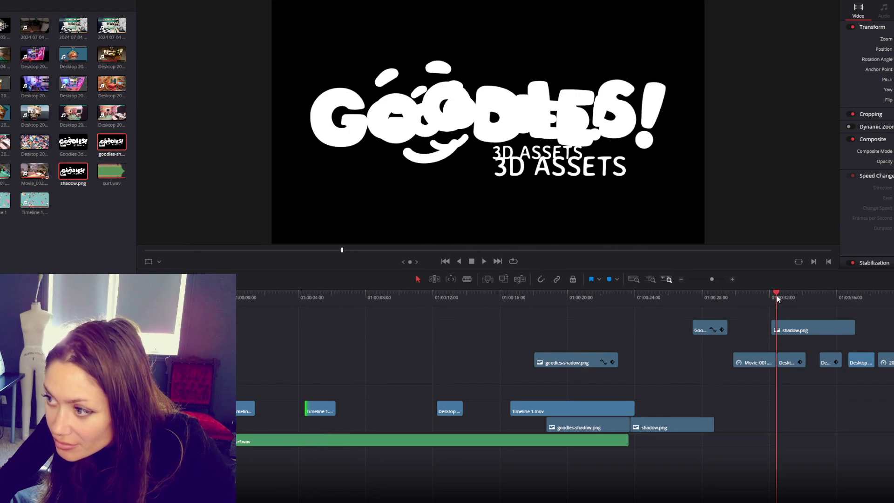
pyautogui.press('Up')
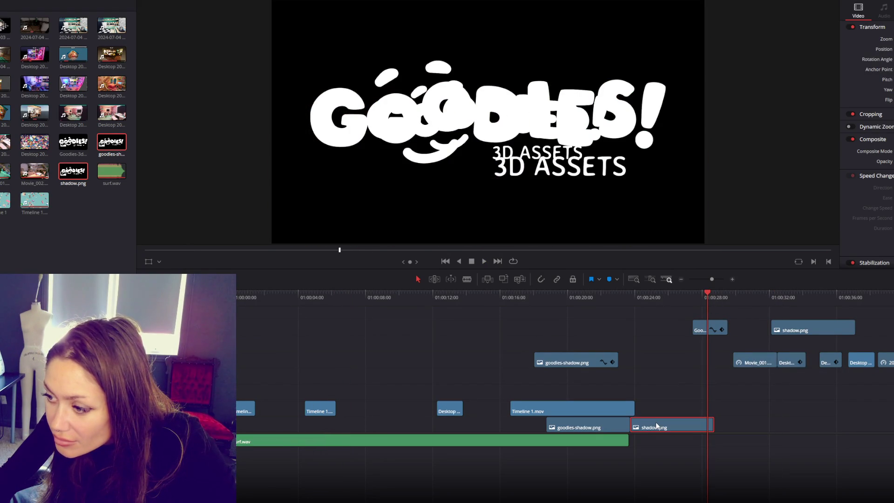
pyautogui.press('Delete')
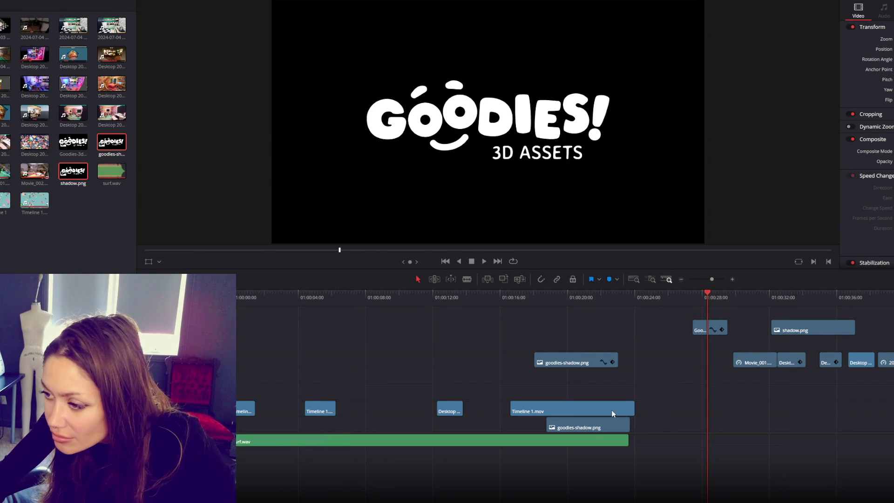
# Delete the goodies-shadow.png clip and the logo clip on the upper track.
pyautogui.click(613, 421)
pyautogui.press('Delete')
pyautogui.moveTo(713, 295); pyautogui.dragTo(702, 297)
pyautogui.click(701, 328)
pyautogui.press('Delete')
# Move Movie_001 down onto V1 right after the first clip.
pyautogui.click(745, 294)
pyautogui.moveTo(749, 361)
pyautogui.mouseDown()
pyautogui.moveTo(263, 390)
pyautogui.moveTo(275, 412)
pyautogui.moveTo(303, 408)
pyautogui.moveTo(296, 411)
pyautogui.mouseUp()
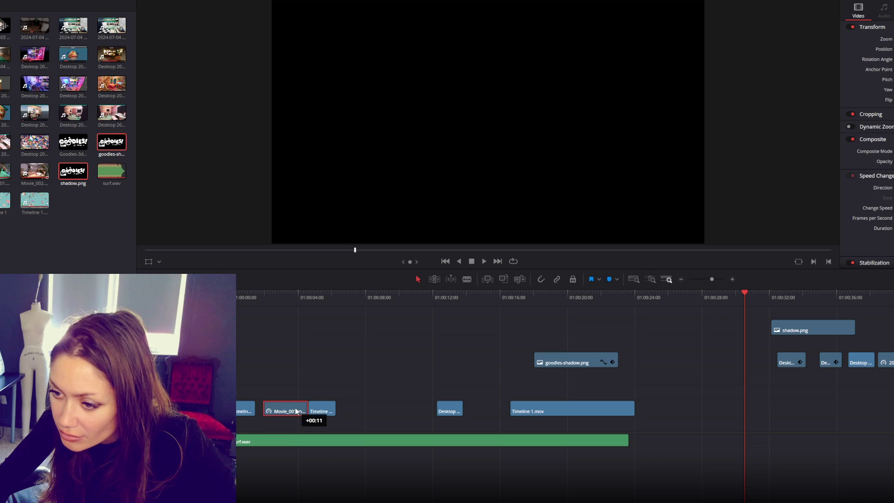
pyautogui.click(261, 409)
pyautogui.moveTo(290, 415); pyautogui.dragTo(284, 416)
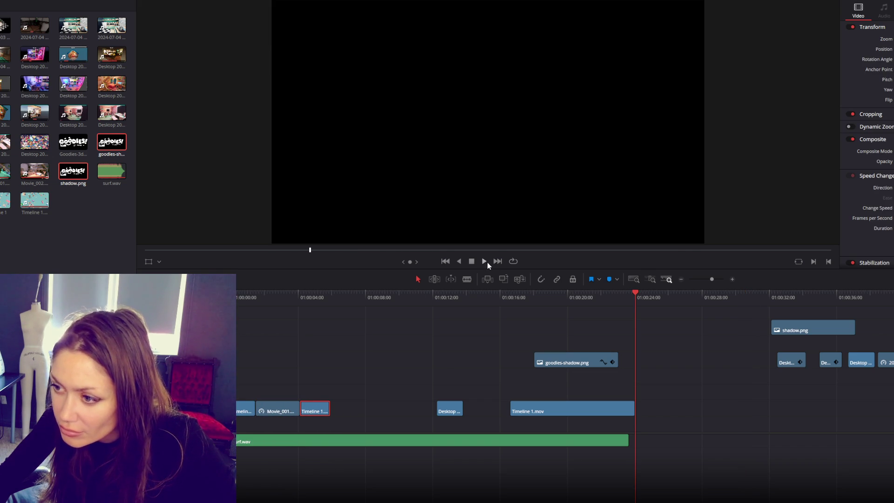
# Play the edit from the timeline start, then undo the last change.
pyautogui.click(459, 261)
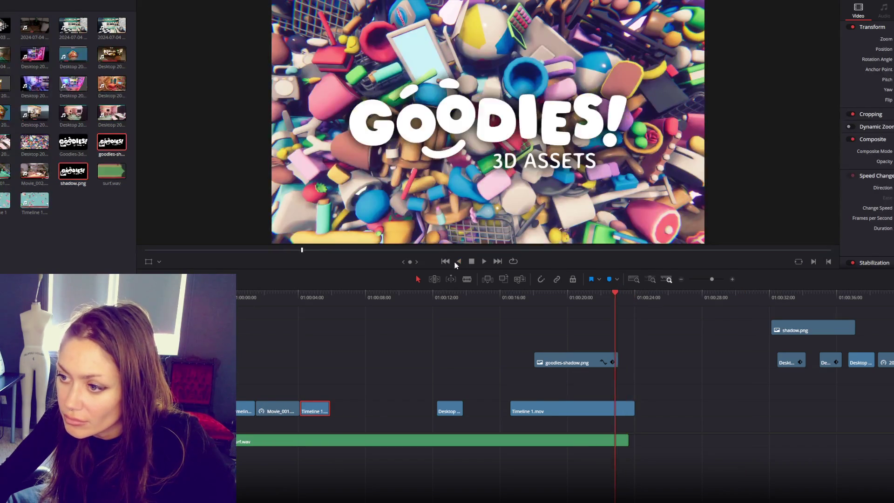
pyautogui.click(449, 260)
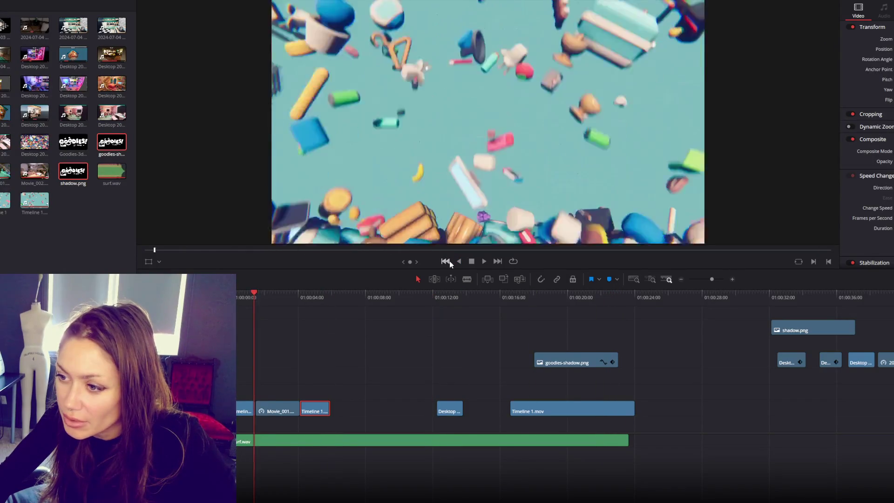
pyautogui.press('space')
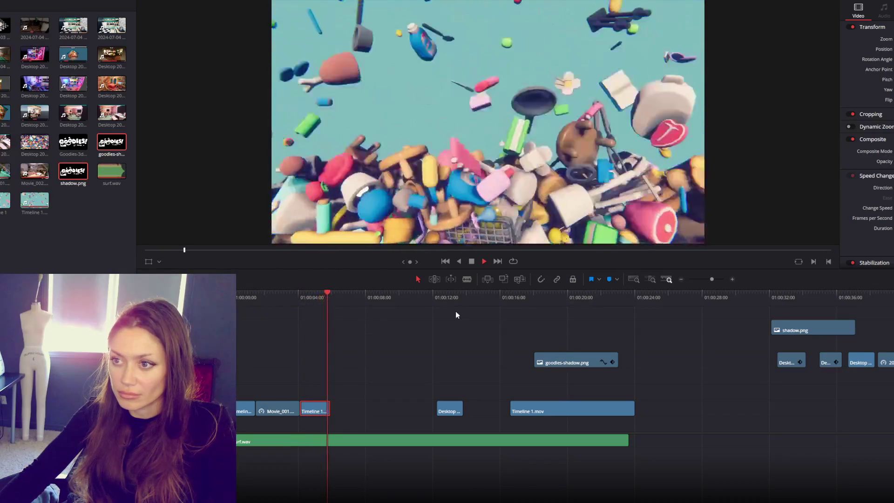
pyautogui.press('space')
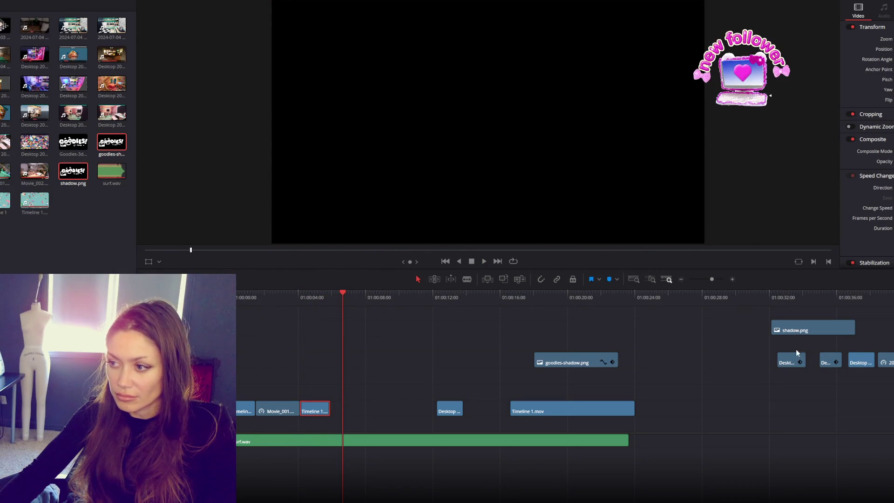
pyautogui.hotkey('ctrl', 'z')
# Move a Desktop room clip onto V1 right after the Timeline 1 clip.
pyautogui.moveTo(789, 300); pyautogui.dragTo(893, 295)
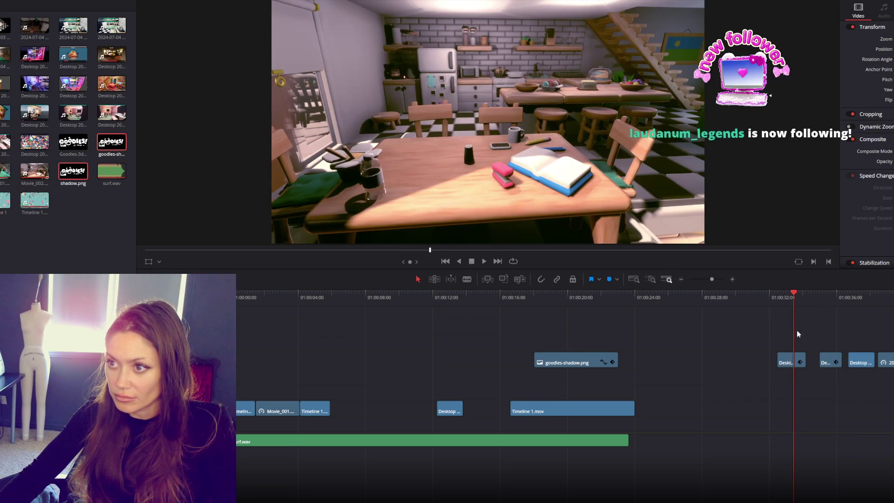
pyautogui.moveTo(791, 362)
pyautogui.mouseDown()
pyautogui.moveTo(373, 426)
pyautogui.moveTo(343, 412)
pyautogui.mouseUp()
pyautogui.click(293, 301)
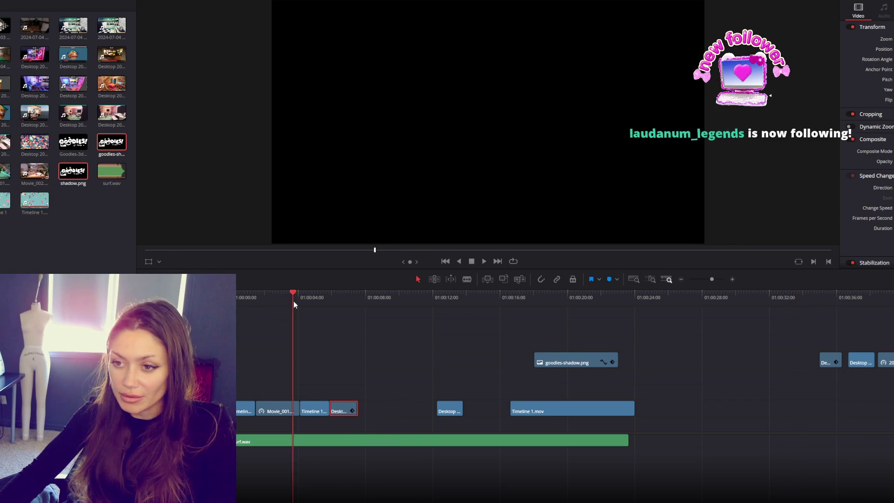
# Play the new clip order from about 01:00:04 and shorten the Desktop clip's end.
pyautogui.click(319, 297)
pyautogui.press('space')
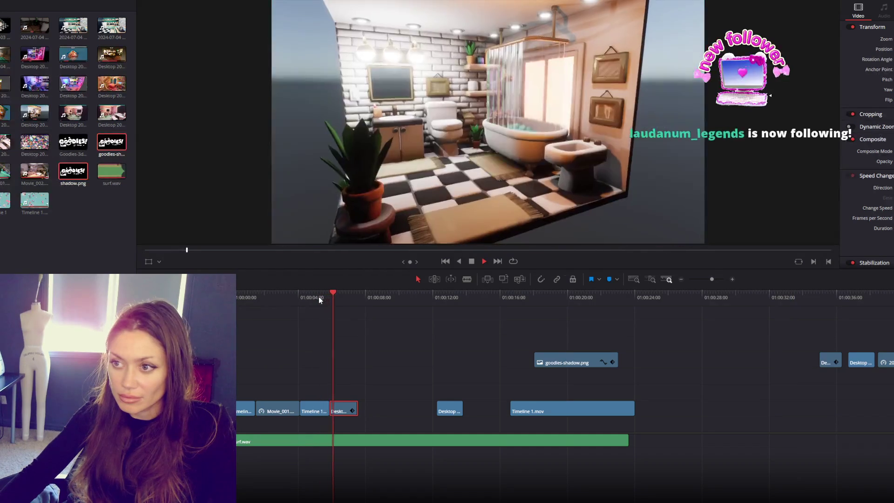
pyautogui.press('space')
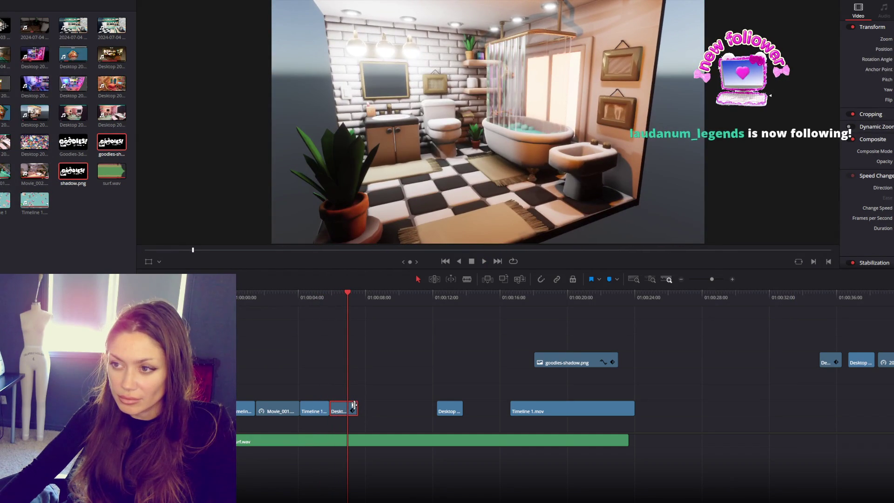
pyautogui.moveTo(353, 406); pyautogui.dragTo(348, 406)
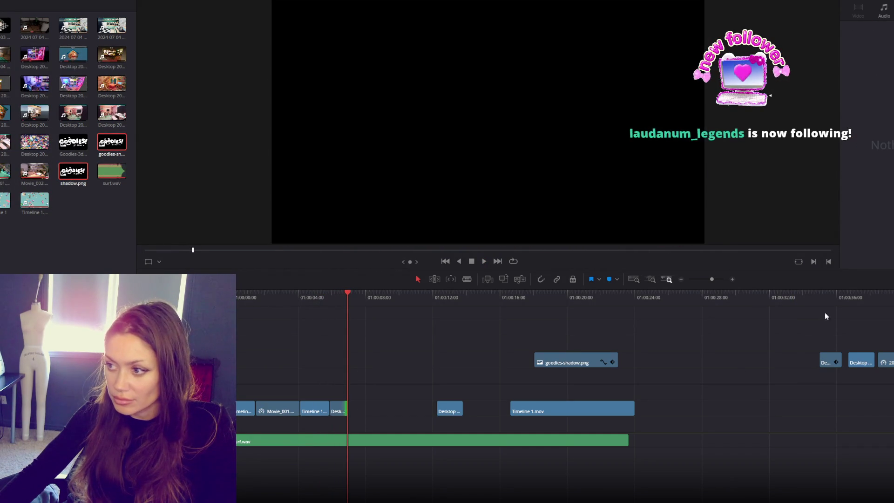
# Preview the kitchen footage near the end and move Movie_002.mp4 up to the top track.
pyautogui.click(832, 307)
pyautogui.click(852, 299)
pyautogui.click(883, 299)
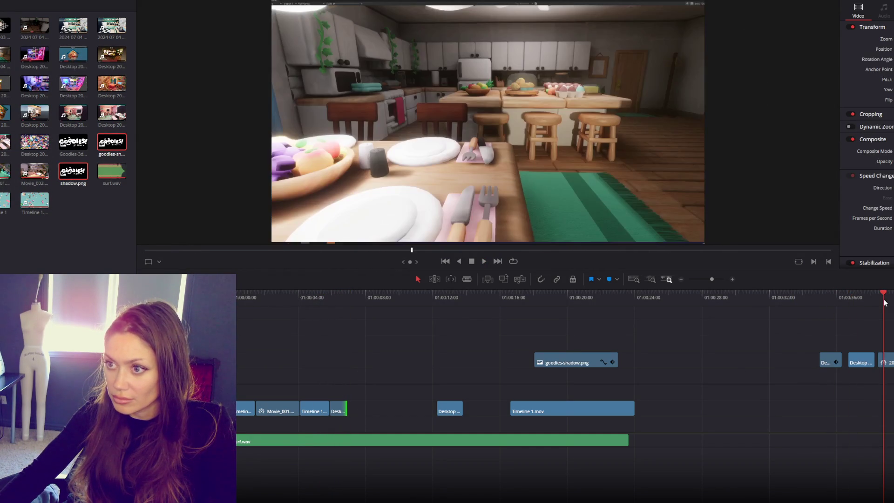
pyautogui.moveTo(34, 171); pyautogui.dragTo(782, 328)
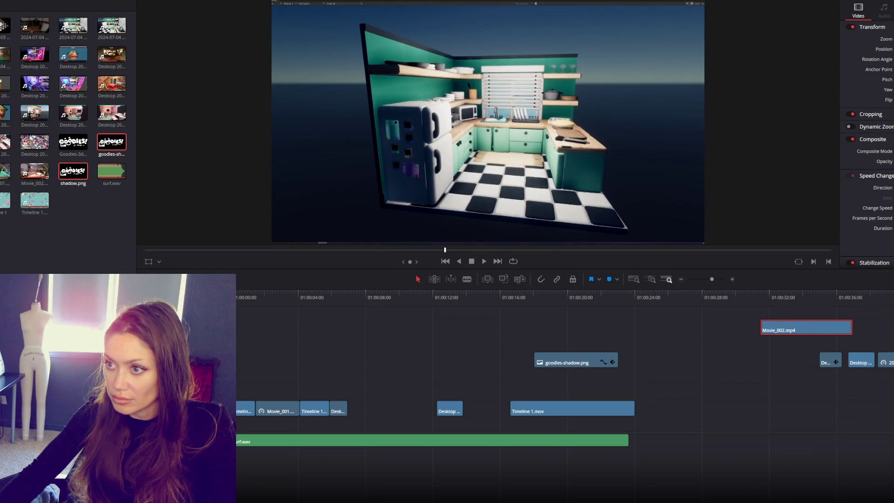
pyautogui.hscroll(5, 566, 368)
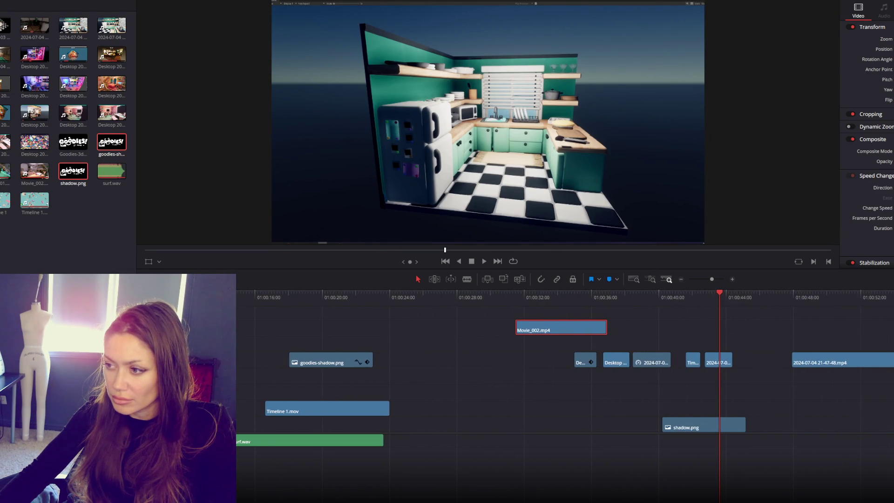
pyautogui.click(861, 306)
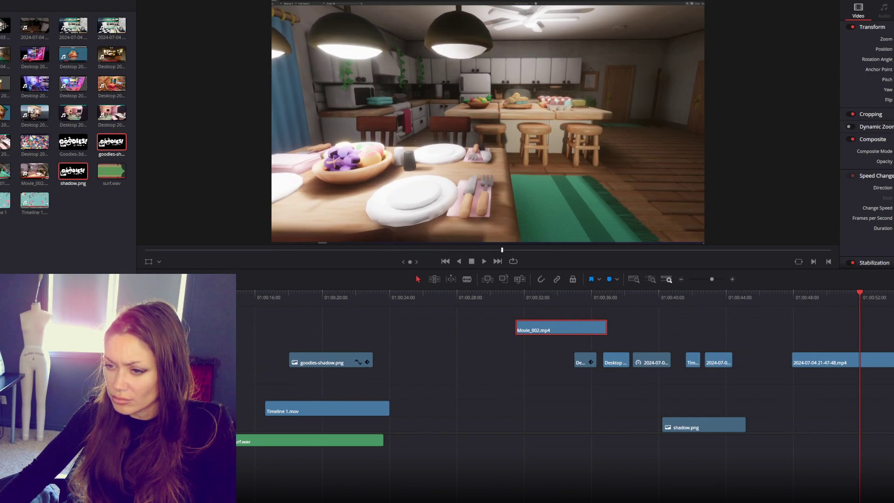
pyautogui.hscroll(-5, 566, 368)
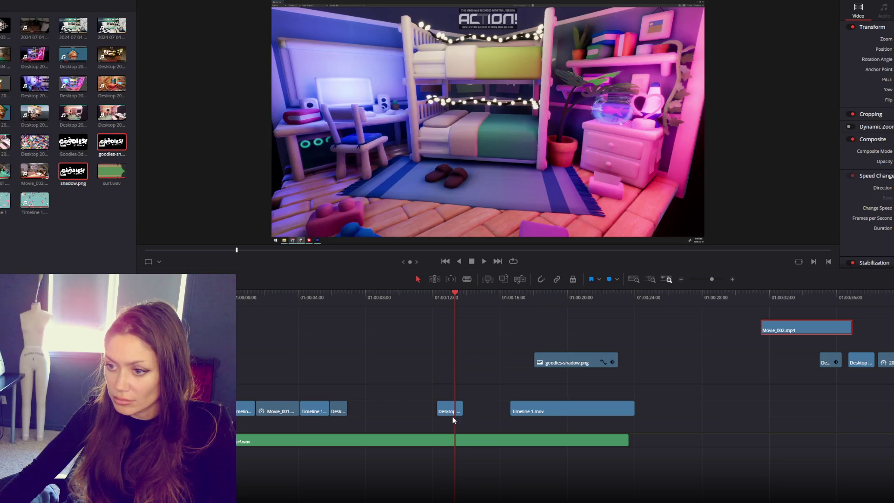
# Slide the Desktop clip against the previous clip and lengthen its end, checking the cut.
pyautogui.moveTo(447, 412); pyautogui.dragTo(358, 412)
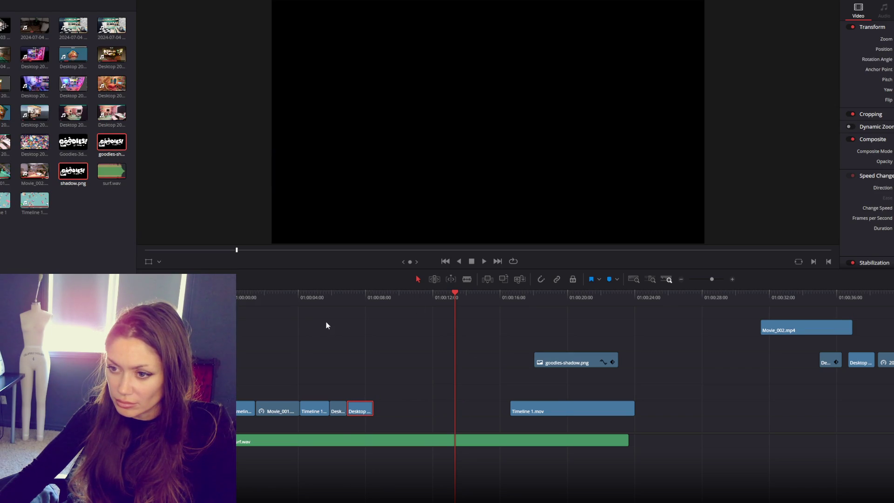
pyautogui.press('space')
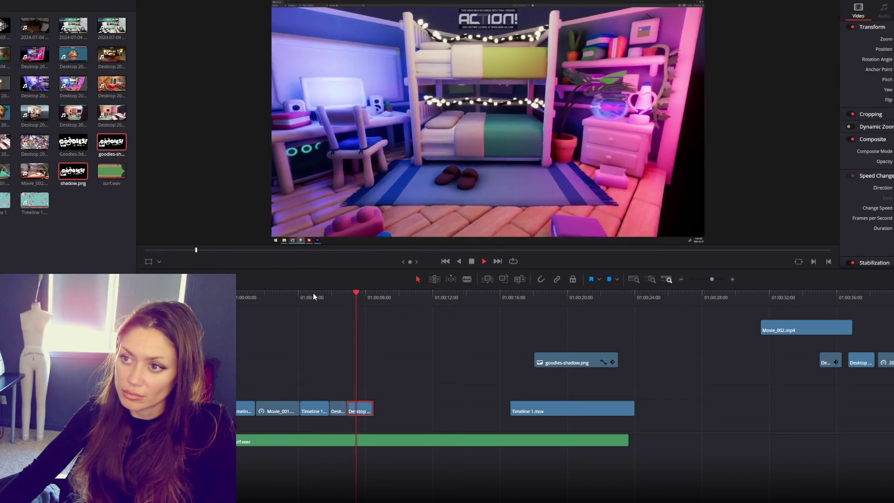
pyautogui.press('space')
pyautogui.moveTo(377, 402); pyautogui.dragTo(381, 401)
pyautogui.click(352, 295)
pyautogui.press('space')
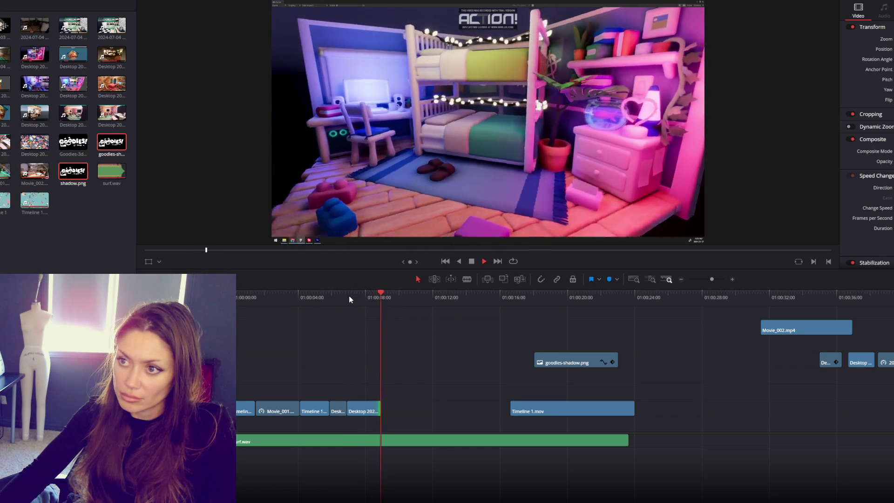
pyautogui.moveTo(381, 407); pyautogui.dragTo(393, 407)
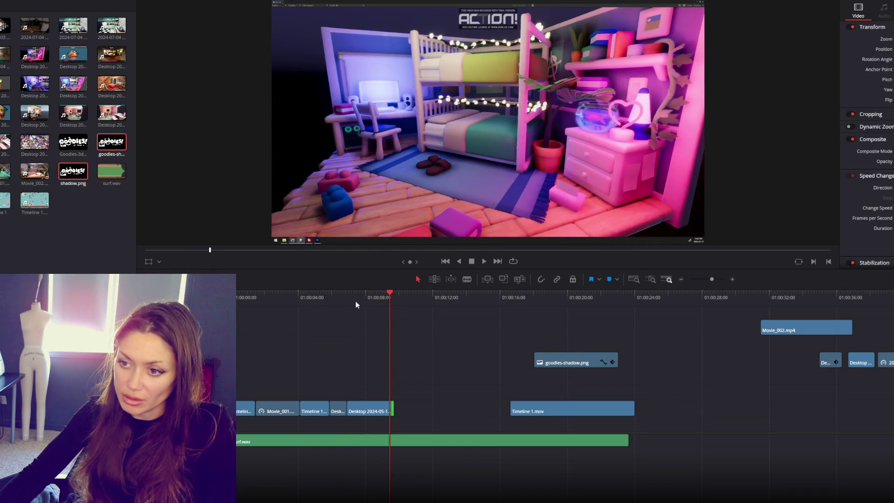
pyautogui.click(350, 295)
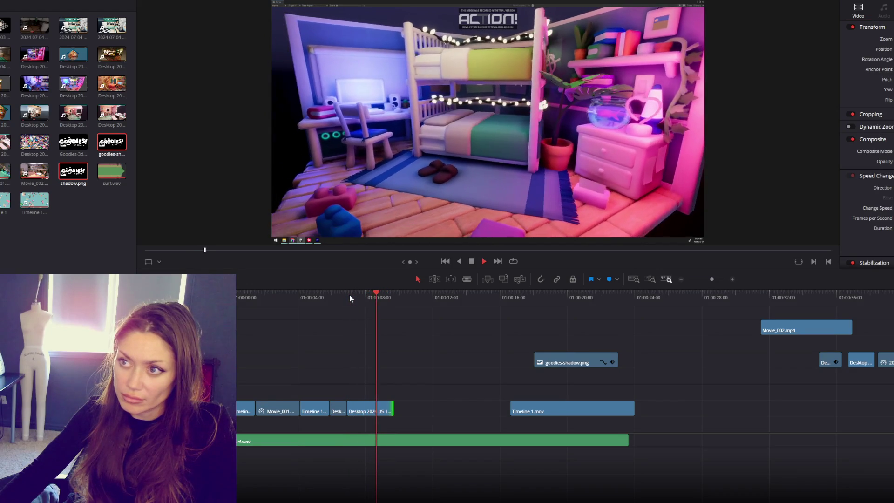
pyautogui.press('space')
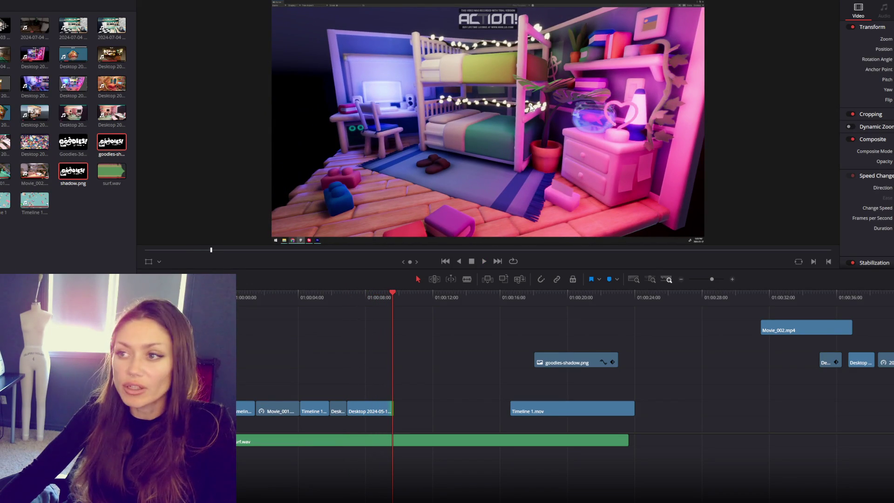
# Review the bathroom and GOODIES 3D ASSETS frames, then move Movie_002.mp4 down one track.
pyautogui.click(344, 295)
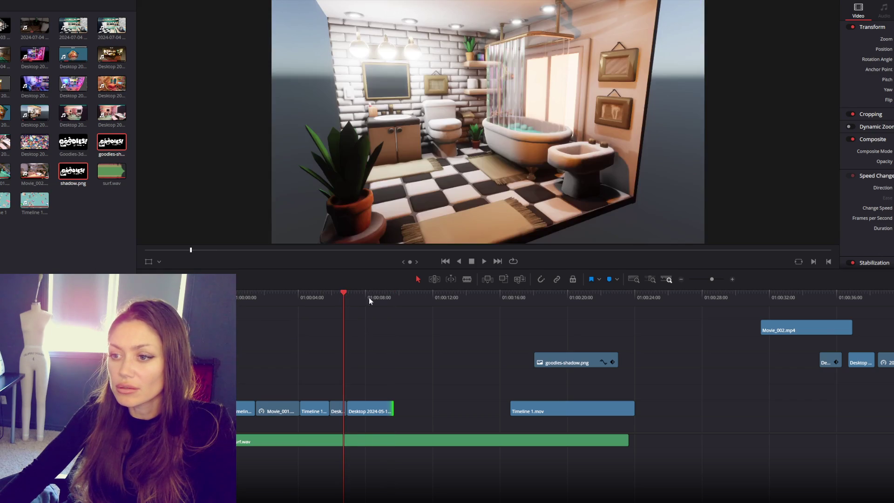
pyautogui.click(375, 297)
pyautogui.click(518, 294)
pyautogui.click(559, 295)
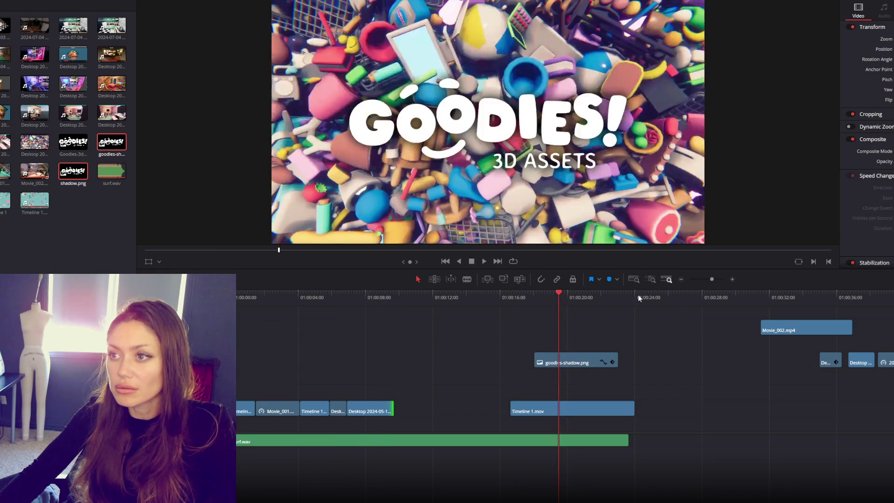
pyautogui.moveTo(798, 329); pyautogui.dragTo(747, 362)
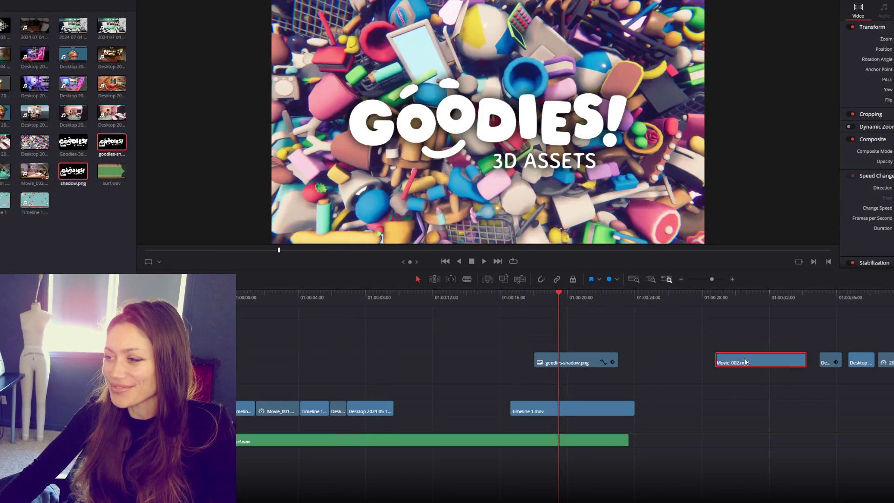
pyautogui.click(756, 295)
# Preview the bedroom Desktop clip and move it onto the main track after the Desktop clips.
pyautogui.click(814, 297)
pyautogui.click(821, 296)
pyautogui.click(842, 295)
pyautogui.click(857, 291)
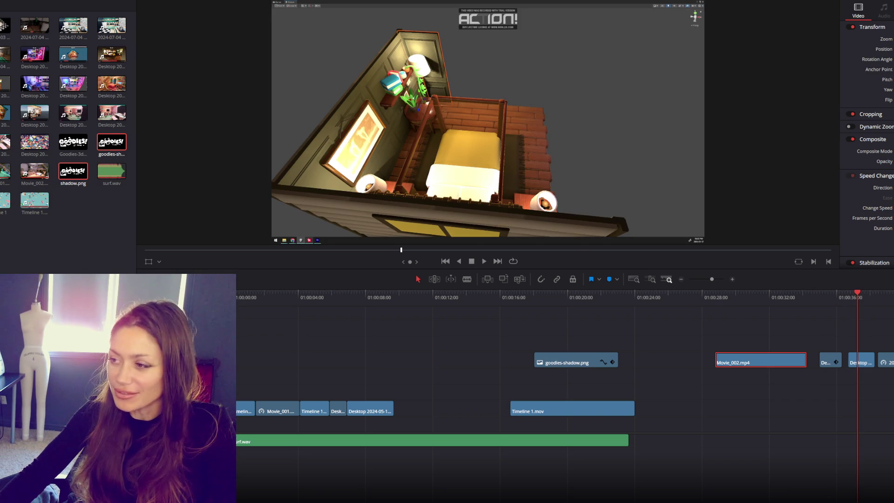
pyautogui.press('Down')
pyautogui.press('space')
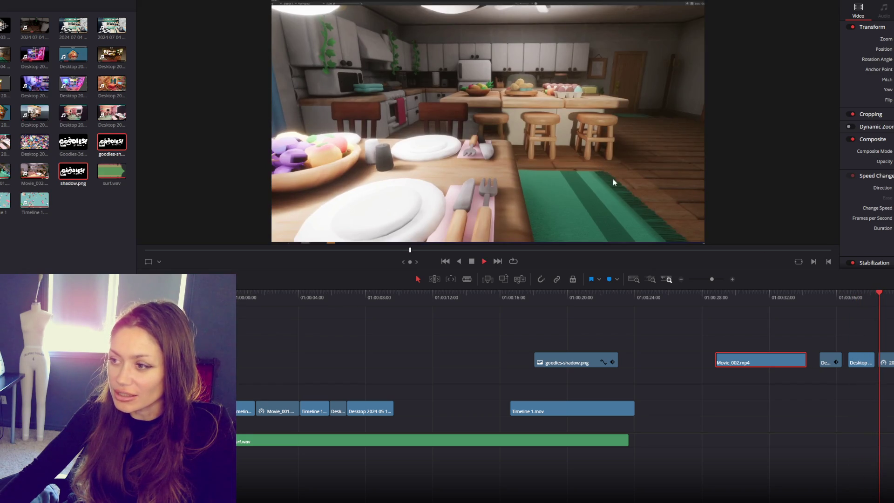
pyautogui.click(858, 294)
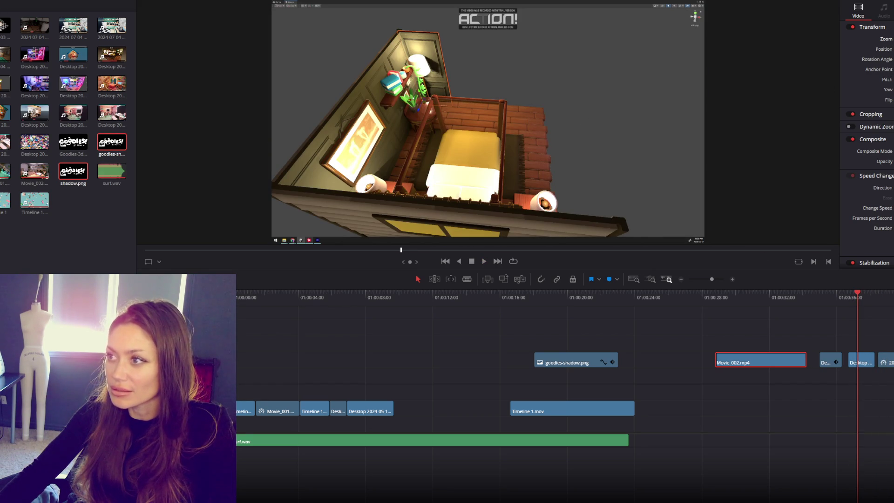
pyautogui.click(866, 363)
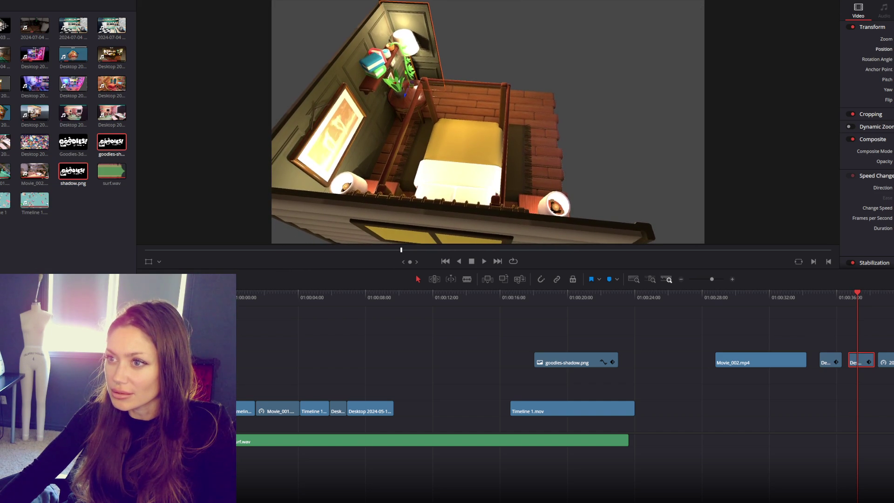
pyautogui.click(843, 297)
pyautogui.press('space')
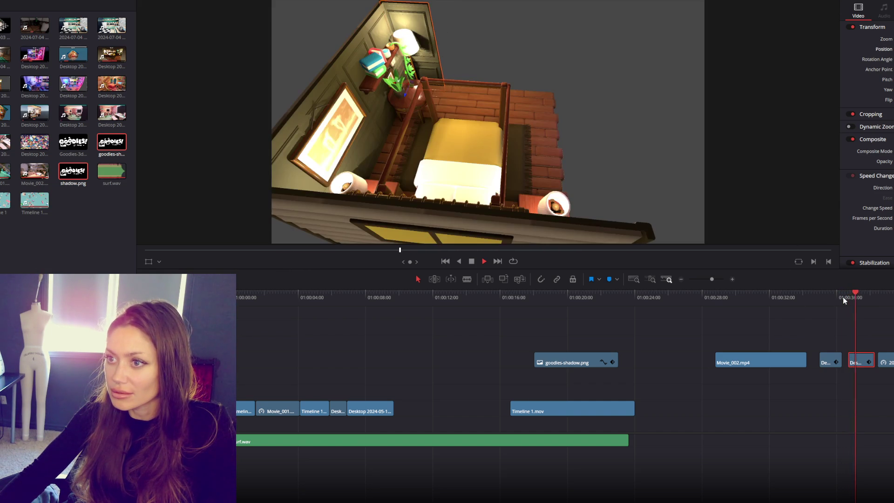
pyautogui.moveTo(861, 362)
pyautogui.mouseDown()
pyautogui.moveTo(434, 394)
pyautogui.moveTo(404, 408)
pyautogui.mouseUp()
# Review the new cut from about 01:00:08 and move the short house clip onto the main track.
pyautogui.click(373, 297)
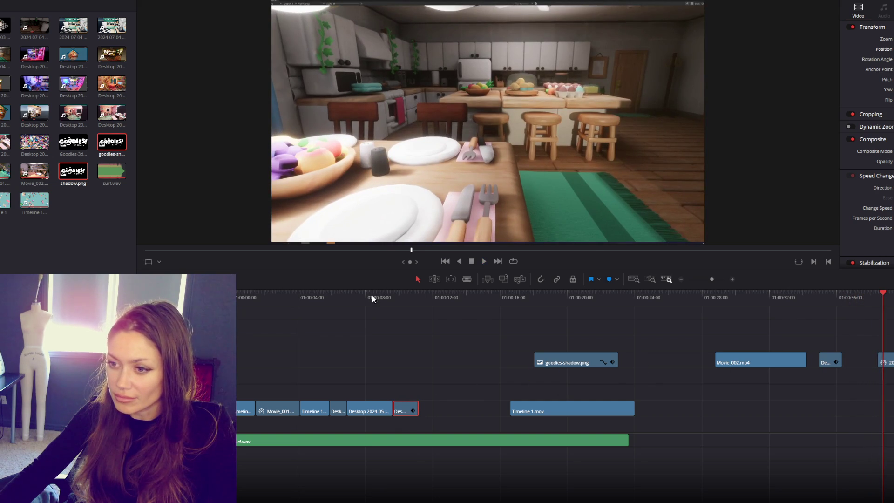
pyautogui.press('space')
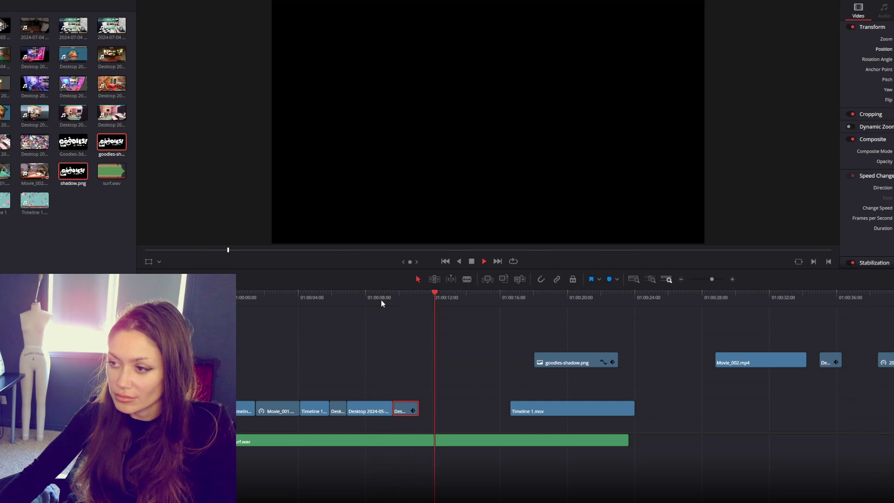
pyautogui.moveTo(819, 297); pyautogui.dragTo(828, 296)
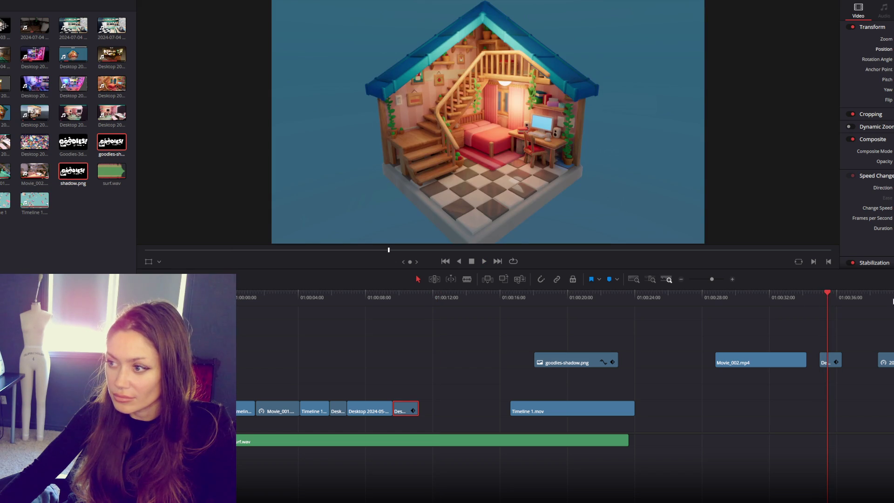
pyautogui.moveTo(828, 361)
pyautogui.mouseDown()
pyautogui.moveTo(489, 412)
pyautogui.moveTo(434, 411)
pyautogui.moveTo(456, 410)
pyautogui.mouseUp()
pyautogui.click(890, 297)
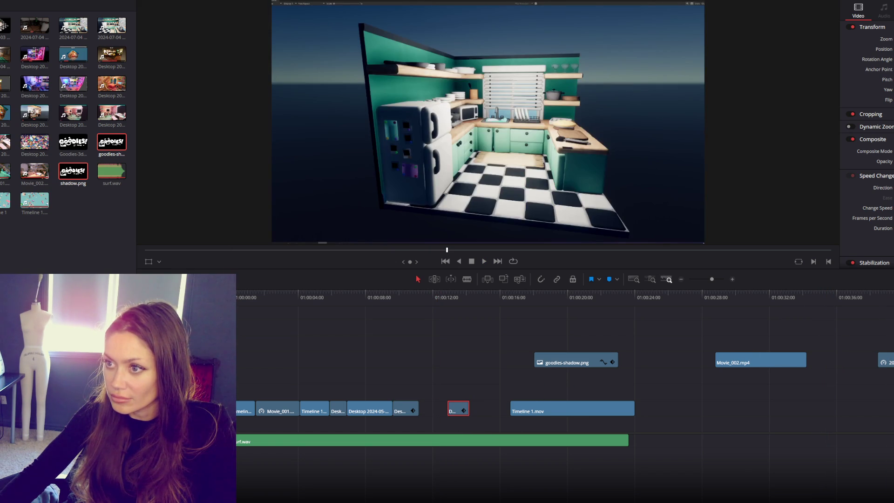
# Move the remaining 2024 clips onto the main track before Timeline 1.mov and select the leftovers.
pyautogui.moveTo(885, 361)
pyautogui.mouseDown()
pyautogui.moveTo(727, 366)
pyautogui.moveTo(426, 410)
pyautogui.mouseUp()
pyautogui.click(569, 307)
pyautogui.click(761, 306)
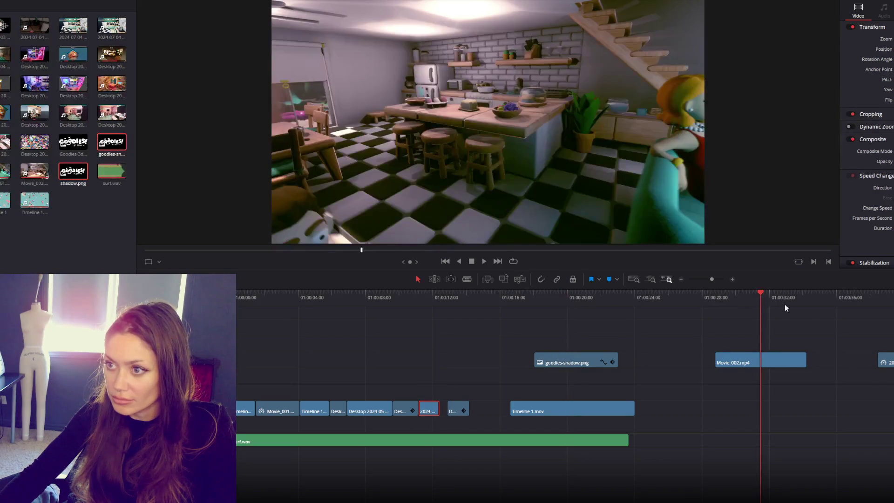
pyautogui.moveTo(884, 361)
pyautogui.mouseDown()
pyautogui.moveTo(517, 372)
pyautogui.moveTo(487, 411)
pyautogui.mouseUp()
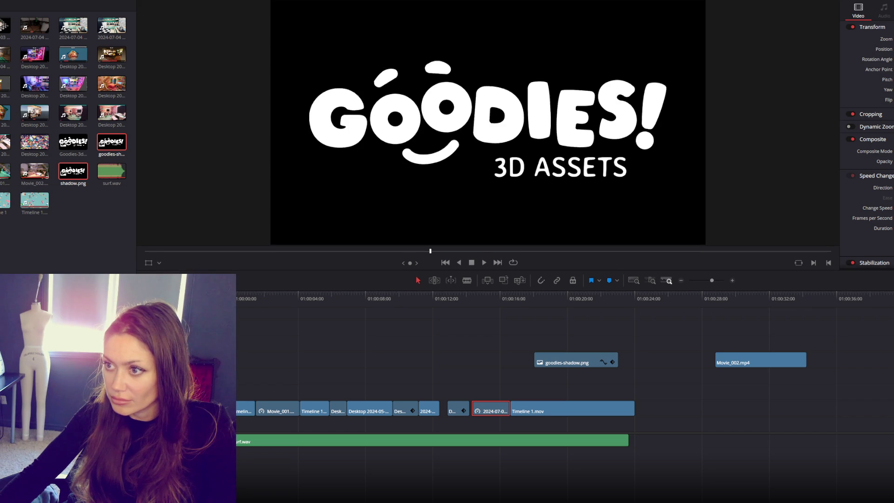
pyautogui.click(838, 355)
pyautogui.moveTo(840, 330); pyautogui.dragTo(748, 451)
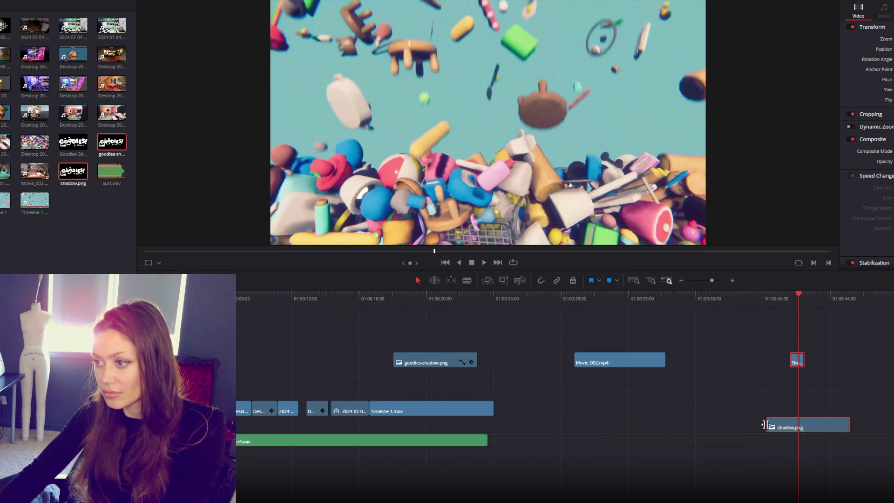
# Delete the leftover end clips and the Movie_002.mp4 clip.
pyautogui.press('Delete')
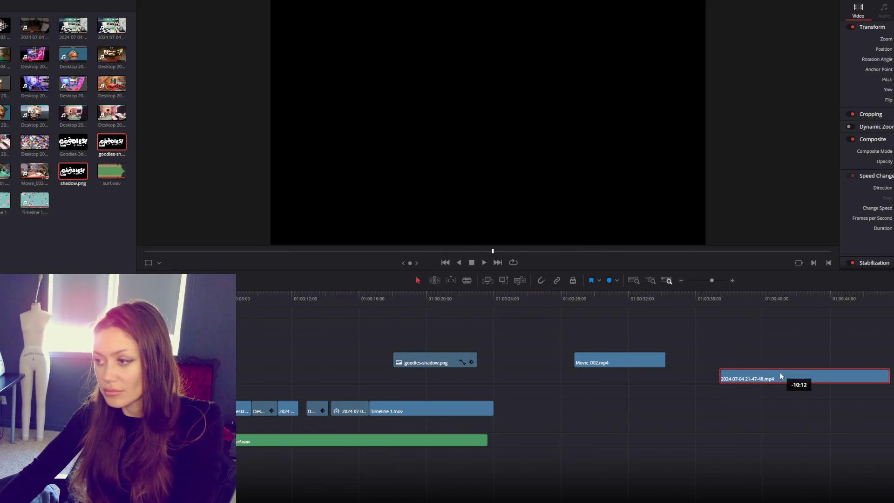
pyautogui.click(609, 334)
pyautogui.click(618, 362)
pyautogui.press('Delete')
pyautogui.hscroll(5, 572, 499)
pyautogui.hscroll(10, 572, 498)
pyautogui.click(729, 298)
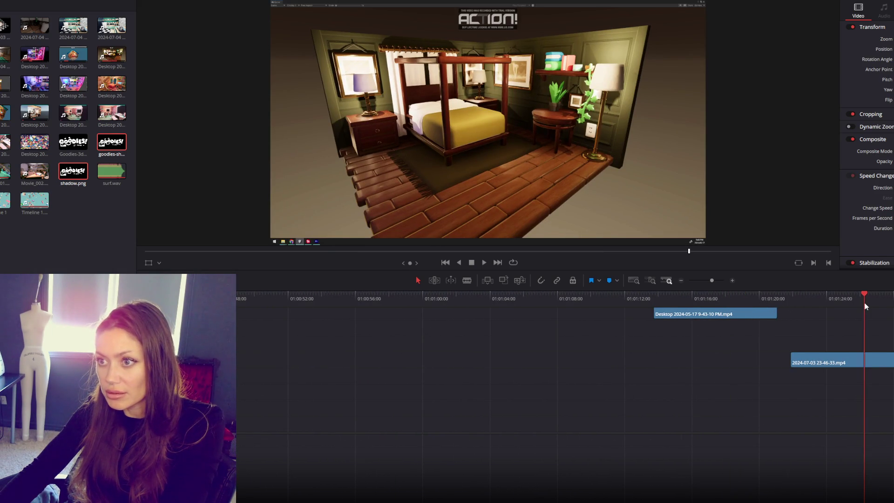
pyautogui.moveTo(768, 320)
pyautogui.mouseDown()
pyautogui.moveTo(759, 366)
pyautogui.moveTo(491, 443)
pyautogui.mouseUp()
pyautogui.hscroll(10, 517, 437)
pyautogui.hscroll(-20, 585, 405)
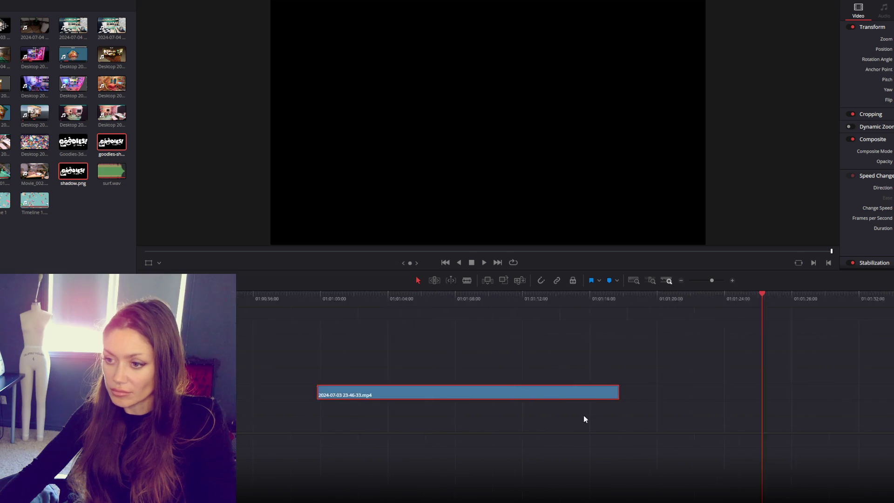
pyautogui.moveTo(829, 394); pyautogui.dragTo(564, 395)
pyautogui.hotkey('ctrl', 'z')
pyautogui.moveTo(719, 394); pyautogui.dragTo(458, 393)
pyautogui.hscroll(-4, 519, 337)
# Scrub the food-table clip to find a trim point and shorten its end.
pyautogui.moveTo(665, 305); pyautogui.dragTo(721, 306)
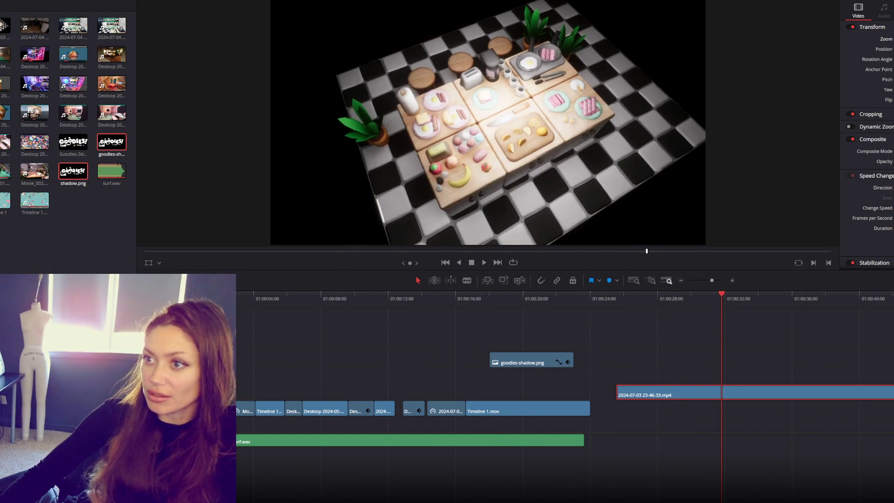
pyautogui.moveTo(811, 305)
pyautogui.mouseDown()
pyautogui.moveTo(630, 306)
pyautogui.moveTo(713, 305)
pyautogui.moveTo(694, 311)
pyautogui.mouseUp()
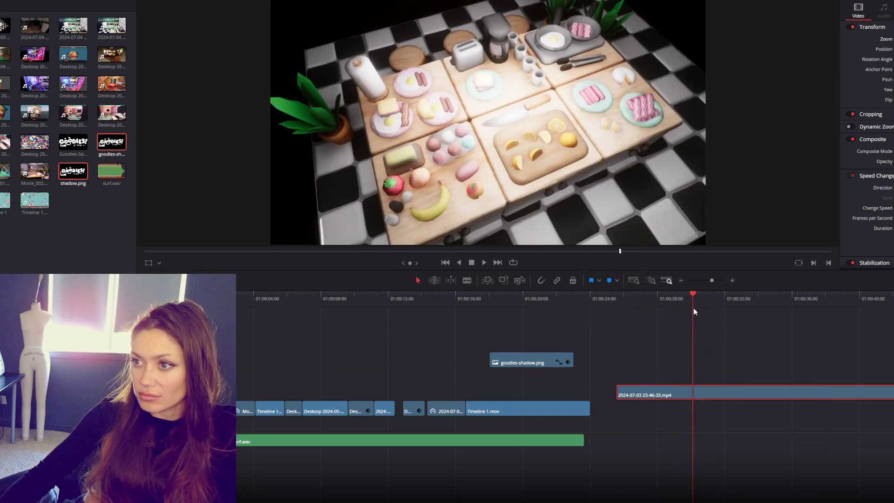
pyautogui.moveTo(893, 392)
pyautogui.mouseDown()
pyautogui.moveTo(700, 391)
pyautogui.moveTo(891, 391)
pyautogui.mouseUp()
pyautogui.click(668, 387)
# Trim the 2024-07-03 clip's head, shift it later, and cut its tail at about 01:00:16.
pyautogui.moveTo(626, 397)
pyautogui.mouseDown()
pyautogui.moveTo(859, 390)
pyautogui.moveTo(423, 390)
pyautogui.moveTo(437, 363)
pyautogui.moveTo(405, 379)
pyautogui.mouseUp()
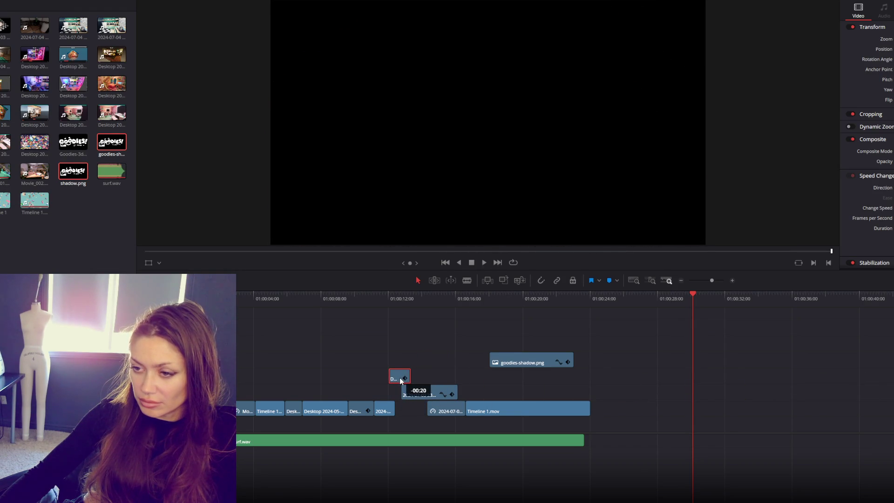
pyautogui.moveTo(431, 408); pyautogui.dragTo(438, 408)
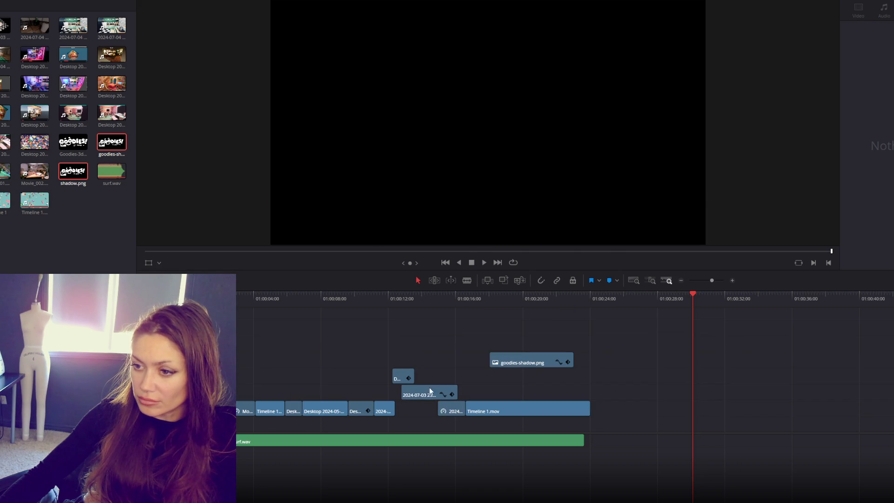
pyautogui.click(430, 387)
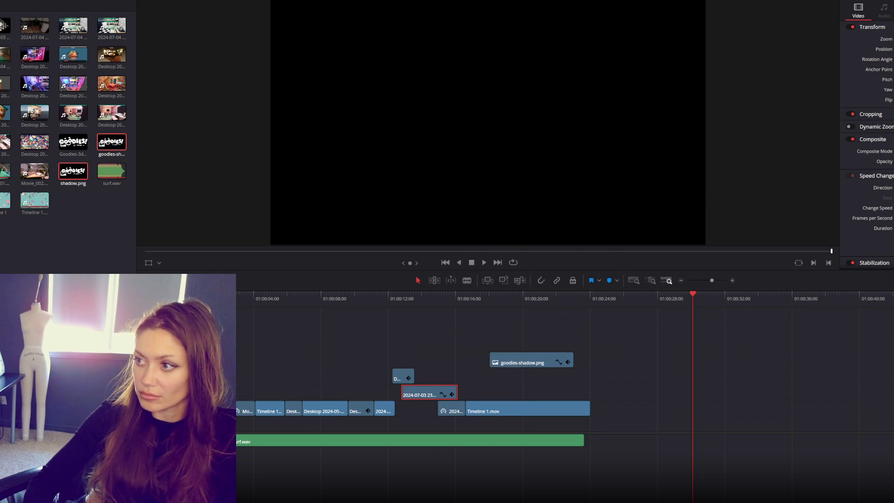
pyautogui.moveTo(427, 395); pyautogui.dragTo(455, 396)
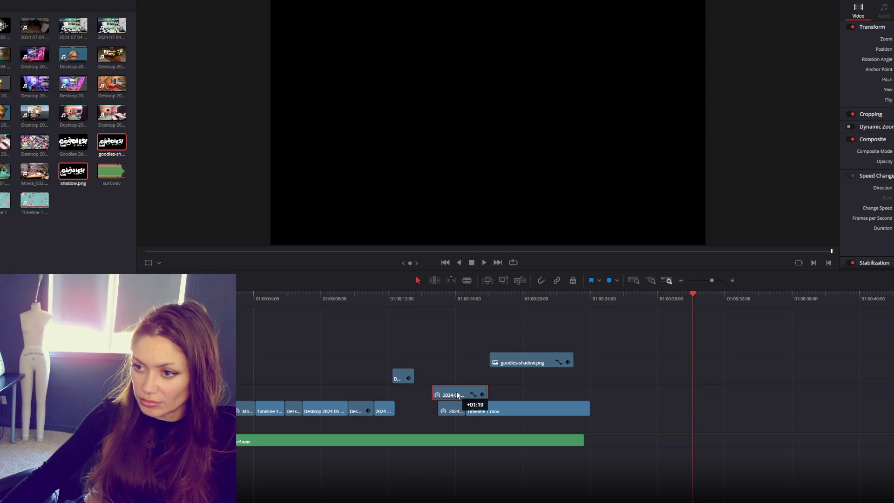
pyautogui.moveTo(434, 303); pyautogui.dragTo(473, 307)
pyautogui.moveTo(488, 395)
pyautogui.mouseDown()
pyautogui.moveTo(458, 393)
pyautogui.moveTo(415, 416)
pyautogui.mouseUp()
# Nudge the short Desktop clip into place and play the edit from the start.
pyautogui.scroll(2, 456, 349)
pyautogui.moveTo(406, 376); pyautogui.dragTo(402, 392)
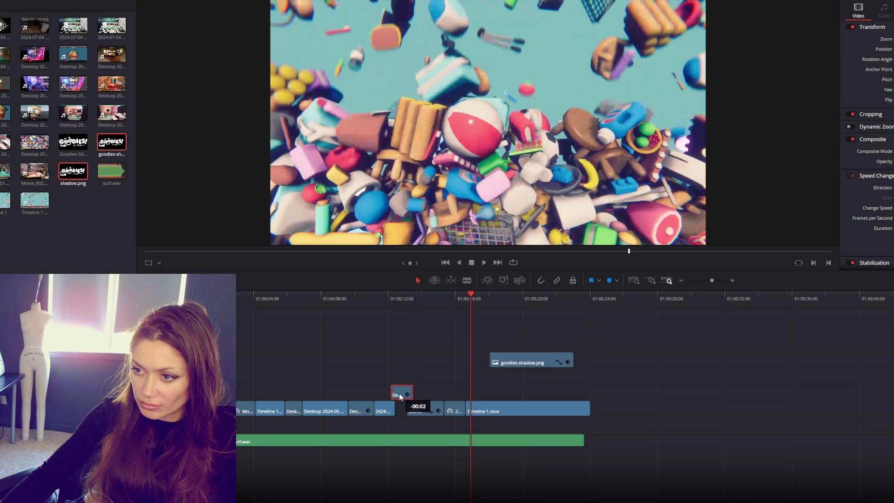
pyautogui.press('Home')
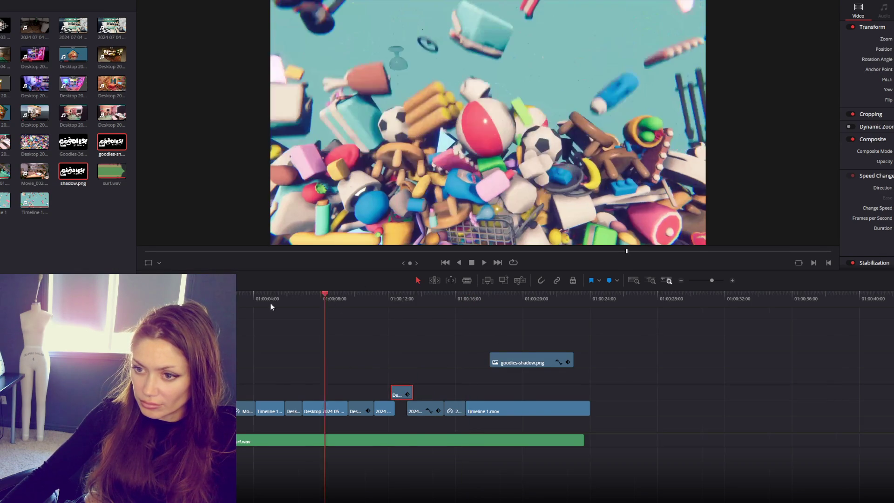
pyautogui.press('space')
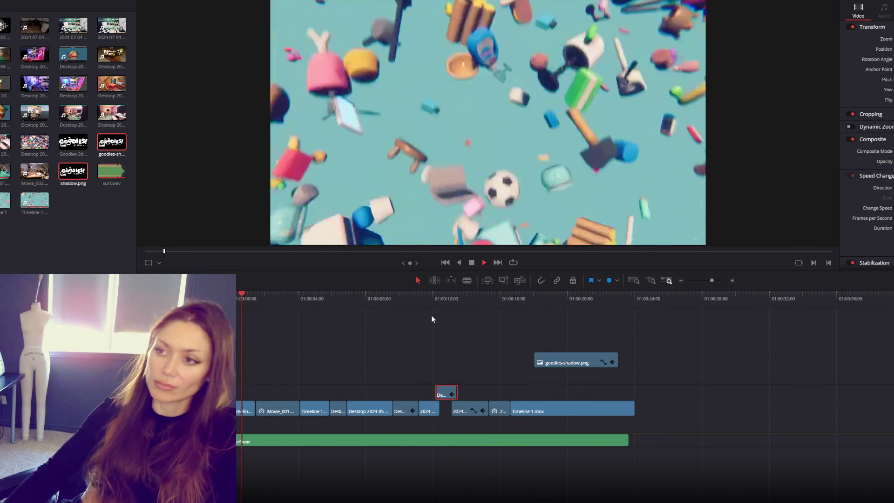
pyautogui.press('space')
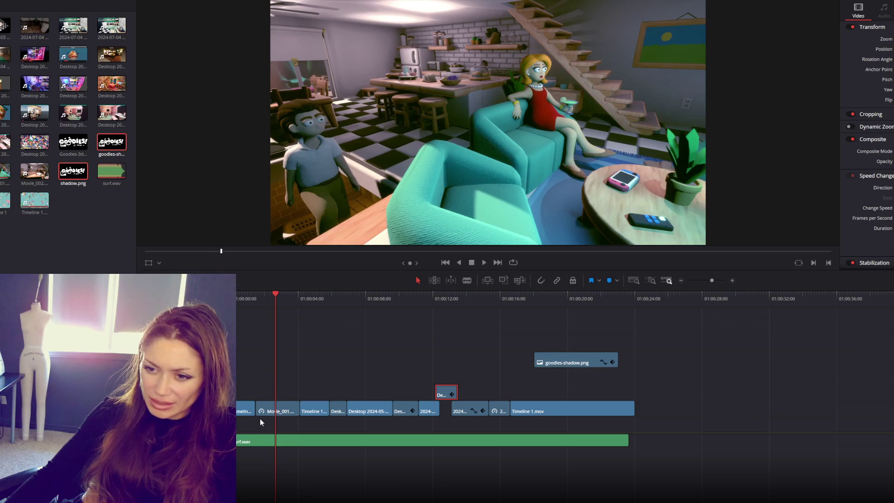
# Roll the edit at Movie_001.mp4's head one frame earlier and replay from just before the cut.
pyautogui.scroll(3, 298, 407)
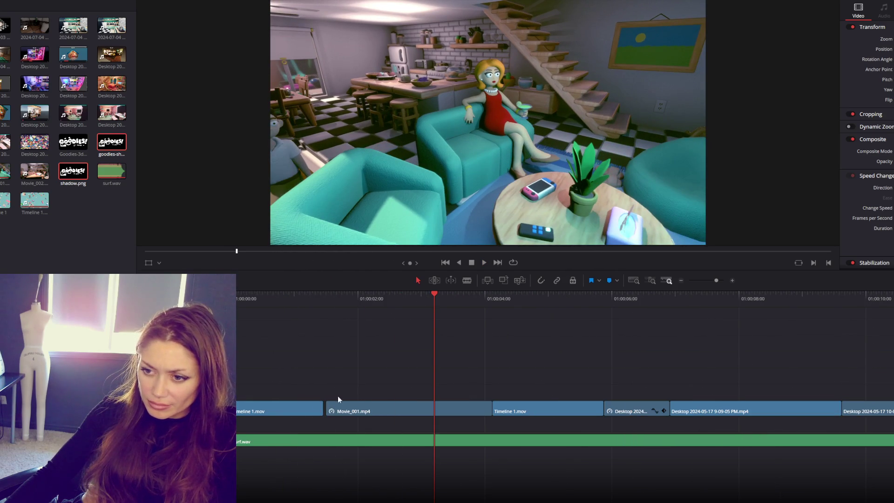
pyautogui.click(363, 411)
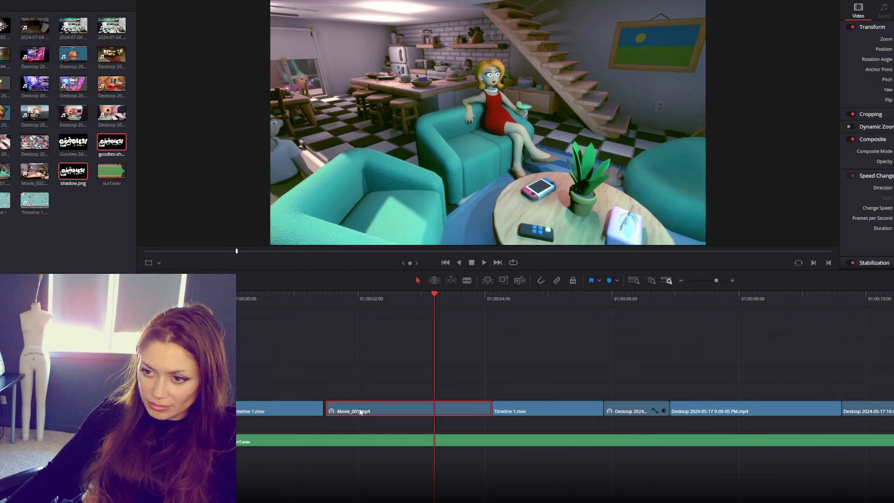
pyautogui.click(325, 409)
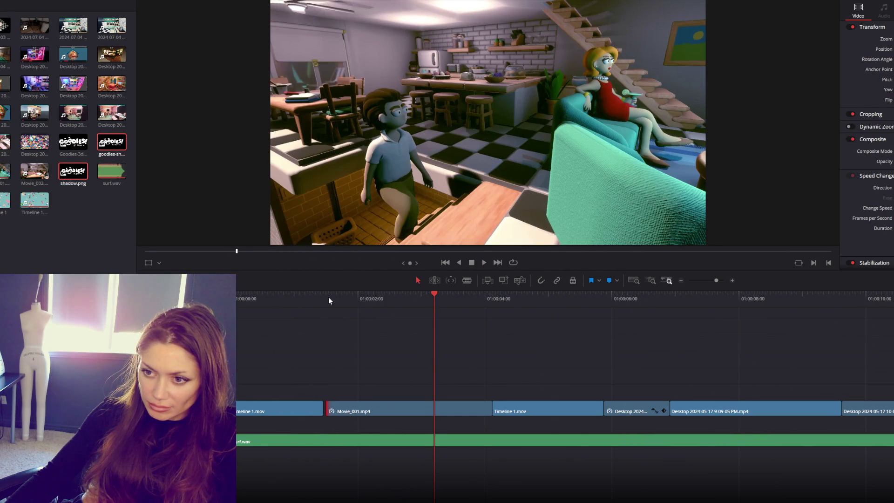
pyautogui.click(319, 301)
pyautogui.moveTo(320, 407); pyautogui.dragTo(361, 411)
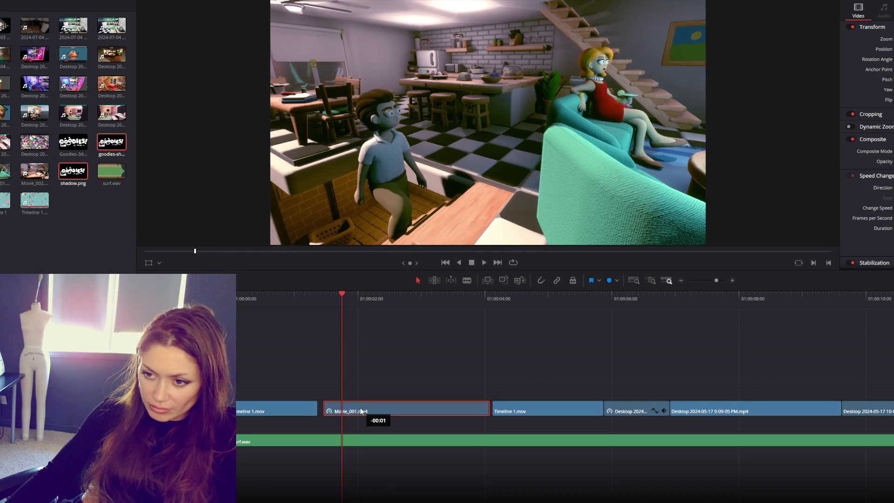
pyautogui.moveTo(498, 410); pyautogui.dragTo(482, 410)
pyautogui.click(303, 300)
pyautogui.press('space')
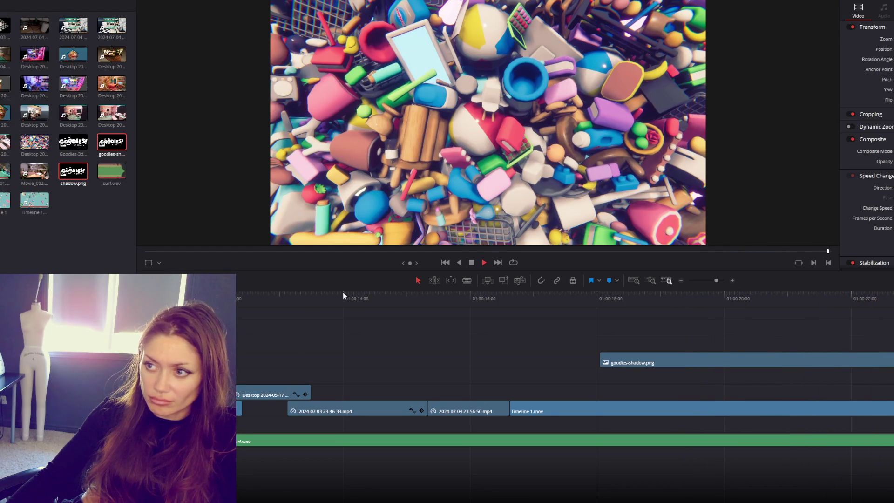
pyautogui.click(418, 360)
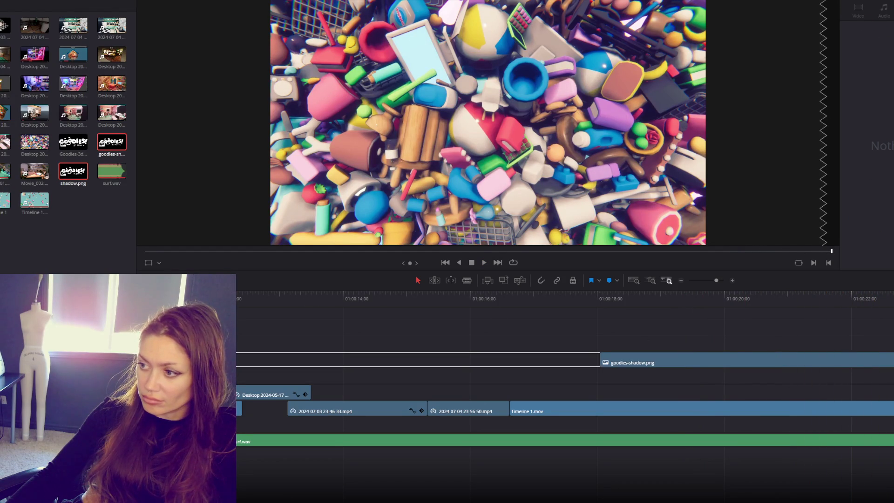
pyautogui.click(651, 411)
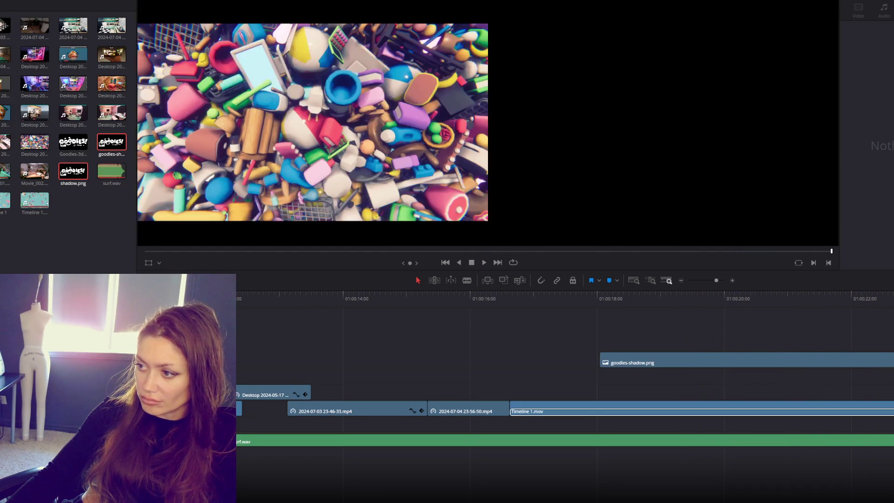
pyautogui.hotkey('ctrl', 'shift', 'a')
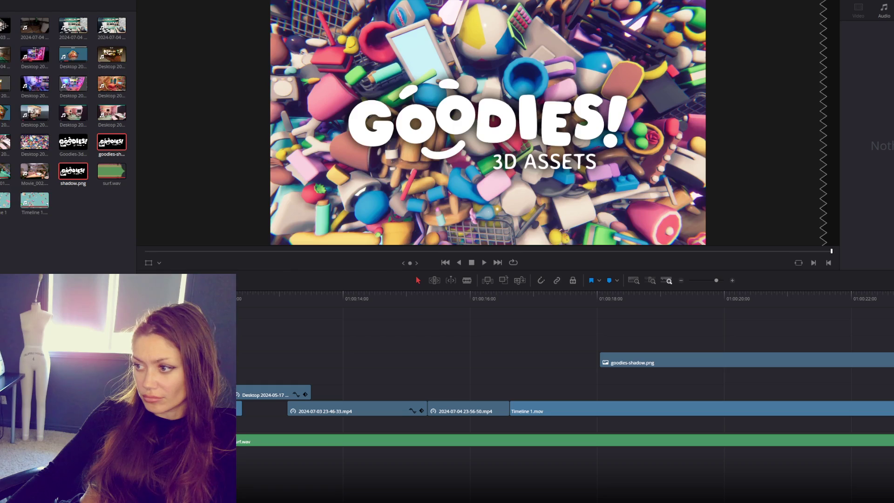
pyautogui.click(349, 408)
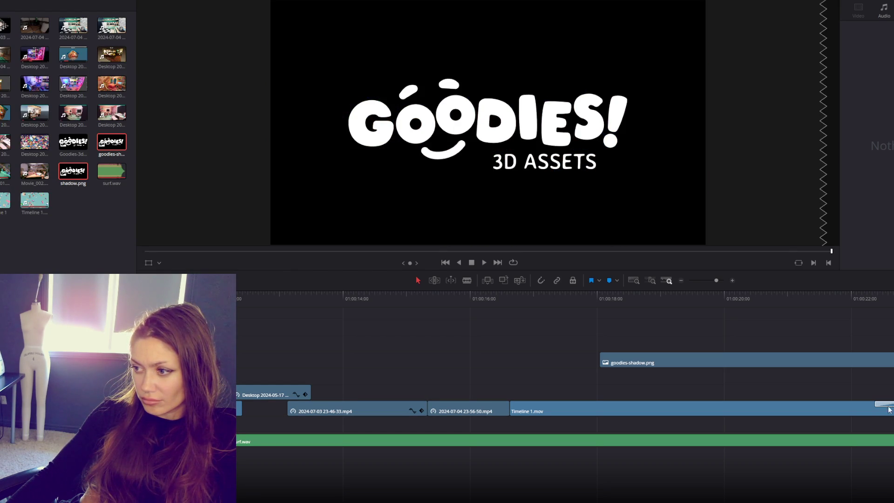
pyautogui.click(828, 295)
pyautogui.press('space')
# Lengthen Timeline 1.mov's fade-out, trim its end shorter, and replay from 01:00:16.
pyautogui.moveTo(875, 403); pyautogui.dragTo(738, 404)
pyautogui.click(614, 298)
pyautogui.press('space')
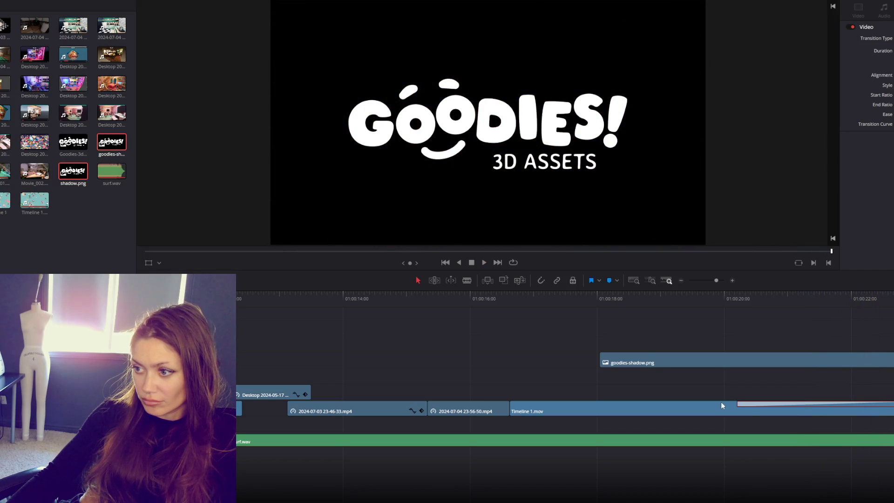
pyautogui.moveTo(738, 402); pyautogui.dragTo(716, 403)
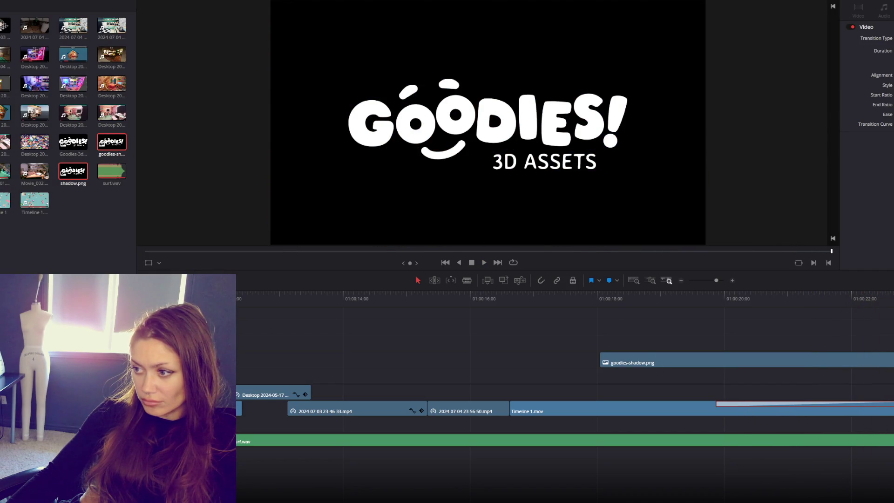
pyautogui.moveTo(892, 410); pyautogui.dragTo(814, 414)
pyautogui.moveTo(643, 409); pyautogui.dragTo(654, 414)
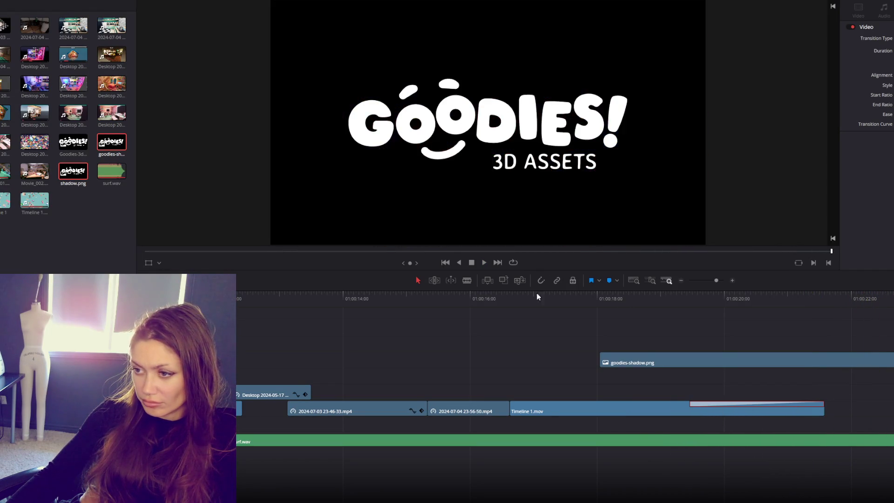
pyautogui.click(479, 306)
pyautogui.press('space')
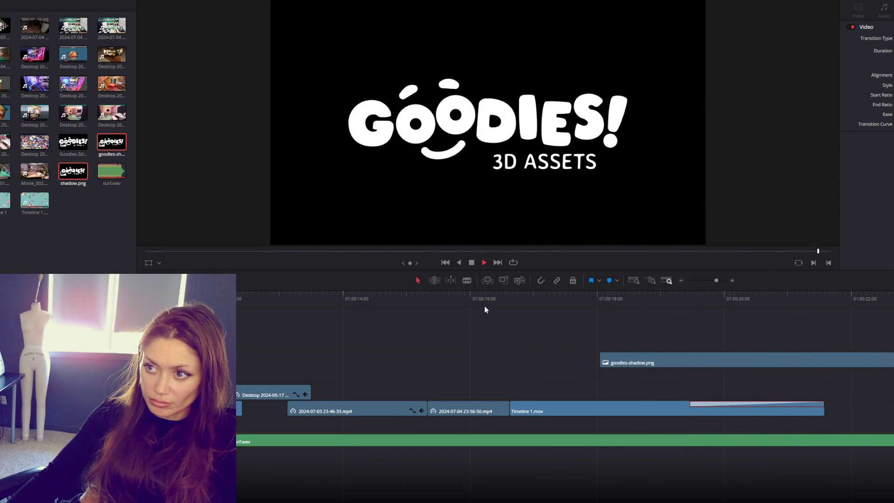
# Start the fade-out slightly earlier, replay the ending from about 01:00:17, and clear the selection.
pyautogui.moveTo(690, 404); pyautogui.dragTo(678, 404)
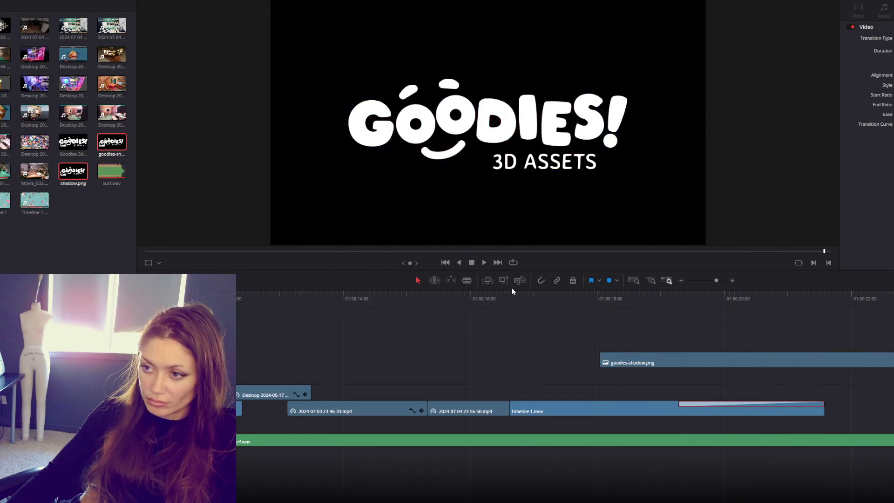
pyautogui.click(515, 298)
pyautogui.press('space')
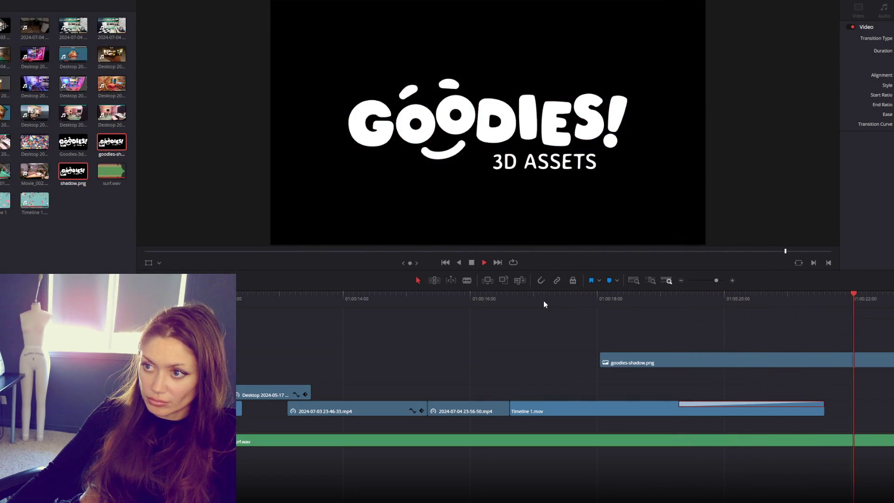
pyautogui.hotkey('ctrl', 'shift', 'a')
pyautogui.press('f')
pyautogui.press('q')
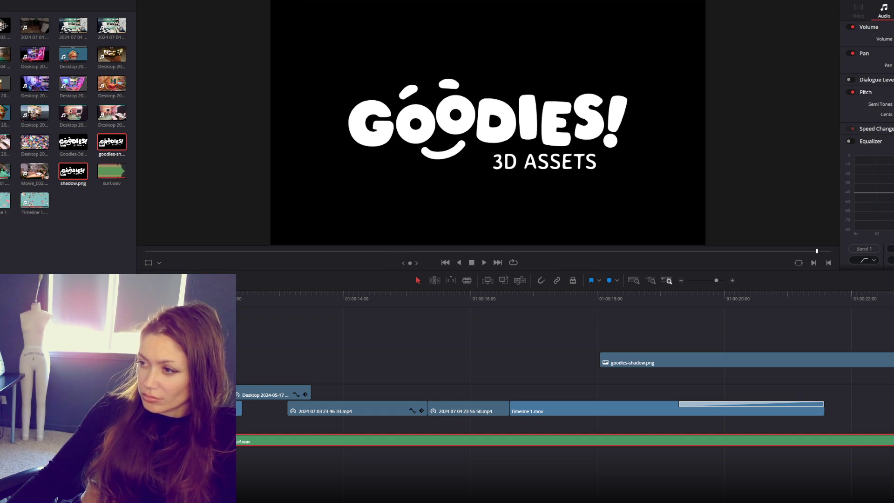
# Shorten surf.wav with a short end fade and trim goodies-shadow.png to match, then replay.
pyautogui.moveTo(892, 440); pyautogui.dragTo(827, 440)
pyautogui.rightClick(827, 442)
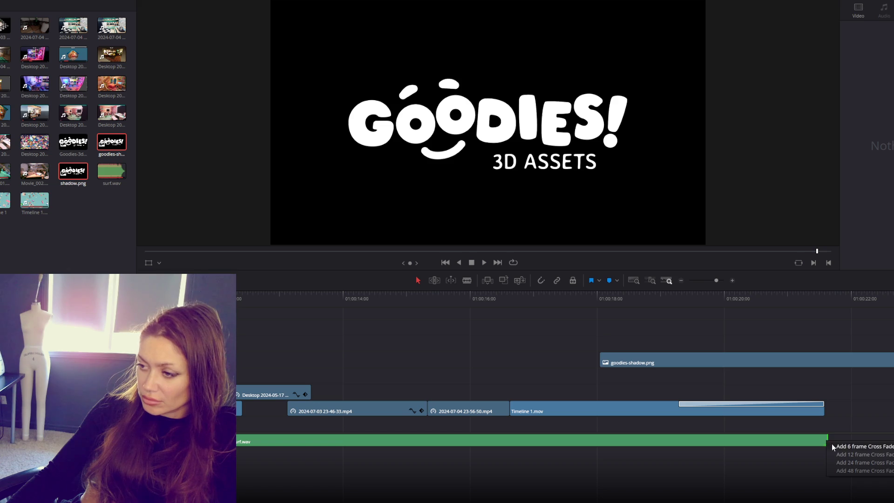
pyautogui.click(834, 447)
pyautogui.moveTo(892, 363)
pyautogui.mouseDown()
pyautogui.moveTo(819, 364)
pyautogui.moveTo(847, 362)
pyautogui.mouseUp()
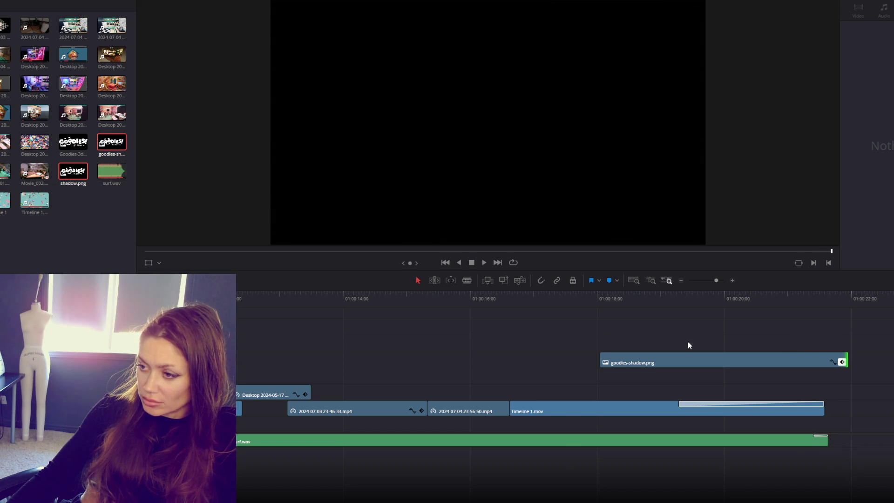
pyautogui.click(566, 296)
pyautogui.press('space')
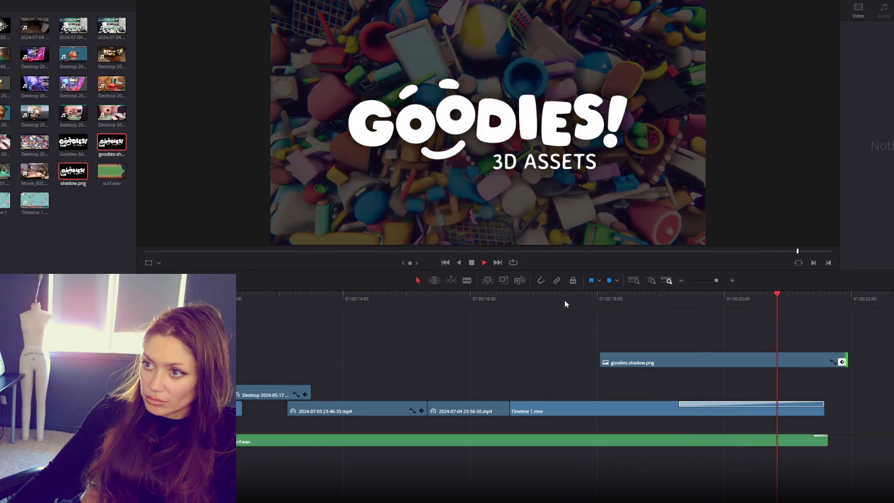
# Extend surf.wav's end, shorten Timeline 1.mov's fade, and trim its end earlier.
pyautogui.moveTo(828, 439); pyautogui.dragTo(847, 438)
pyautogui.moveTo(680, 403); pyautogui.dragTo(733, 403)
pyautogui.moveTo(821, 410); pyautogui.dragTo(774, 409)
pyautogui.click(604, 301)
pyautogui.press('space')
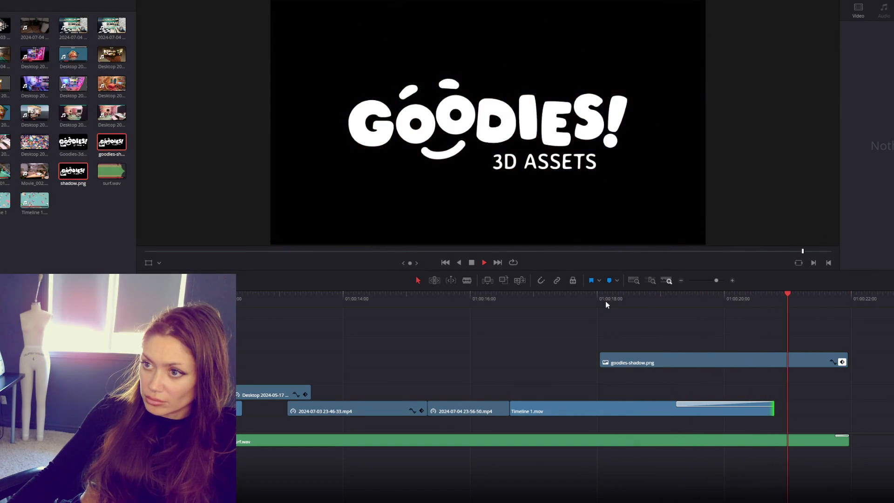
# Lengthen Timeline 1.mov's fade to start near 01:00:18 and end the clip near 01:00:20.
pyautogui.click(680, 404)
pyautogui.moveTo(678, 404); pyautogui.dragTo(633, 403)
pyautogui.moveTo(774, 408); pyautogui.dragTo(763, 408)
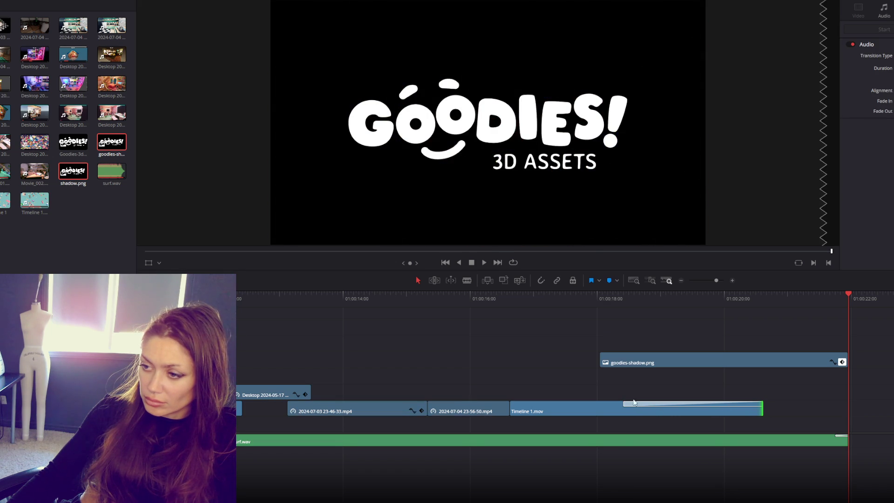
pyautogui.click(585, 294)
pyautogui.press('space')
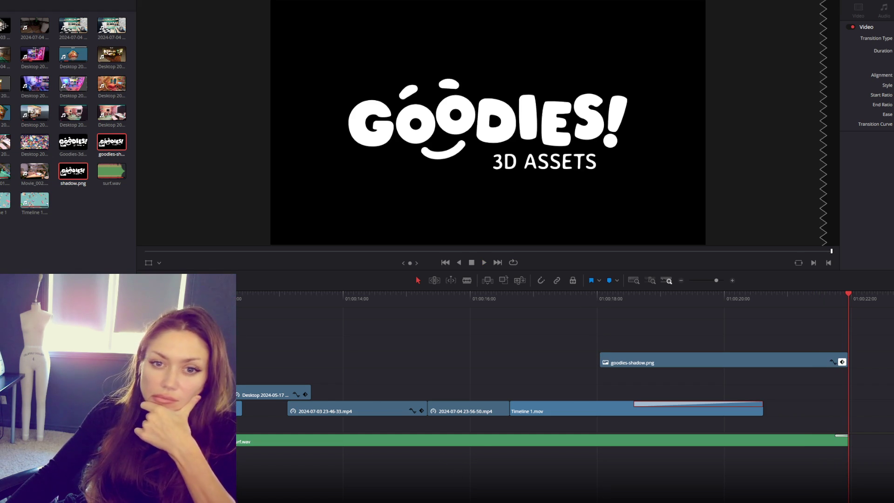
pyautogui.press('Up')
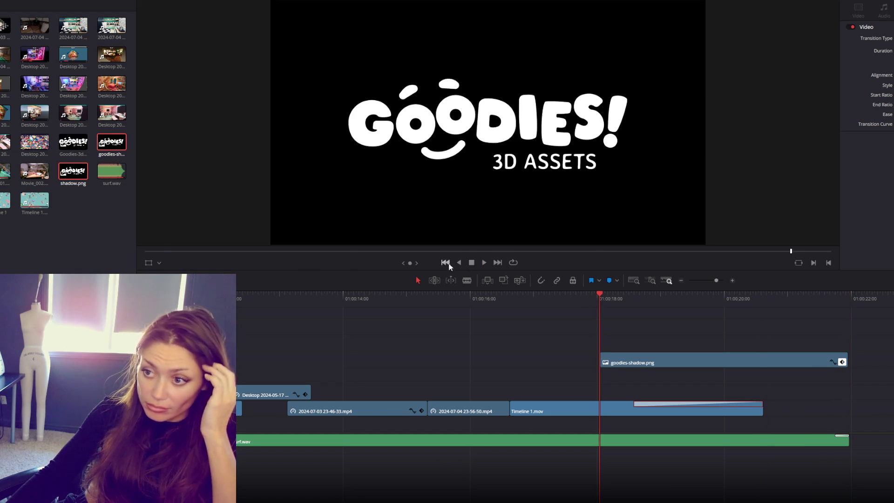
pyautogui.hscroll(-10, 564, 373)
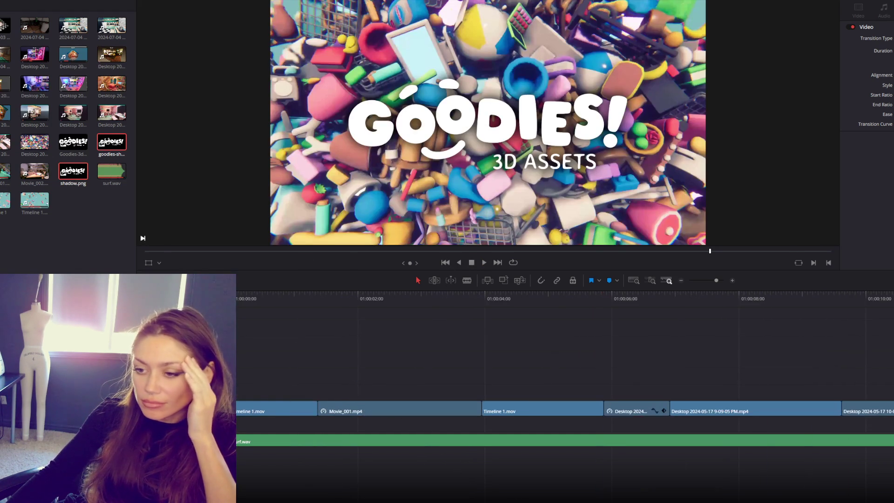
pyautogui.click(246, 307)
pyautogui.click(484, 263)
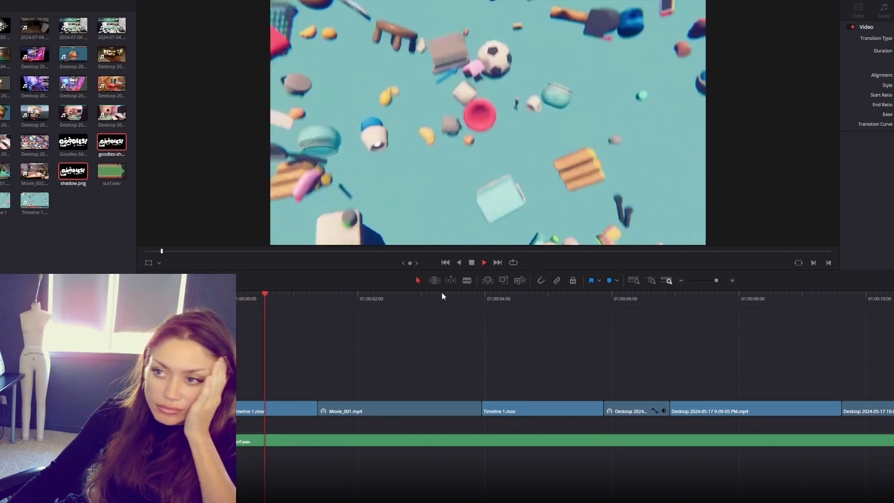
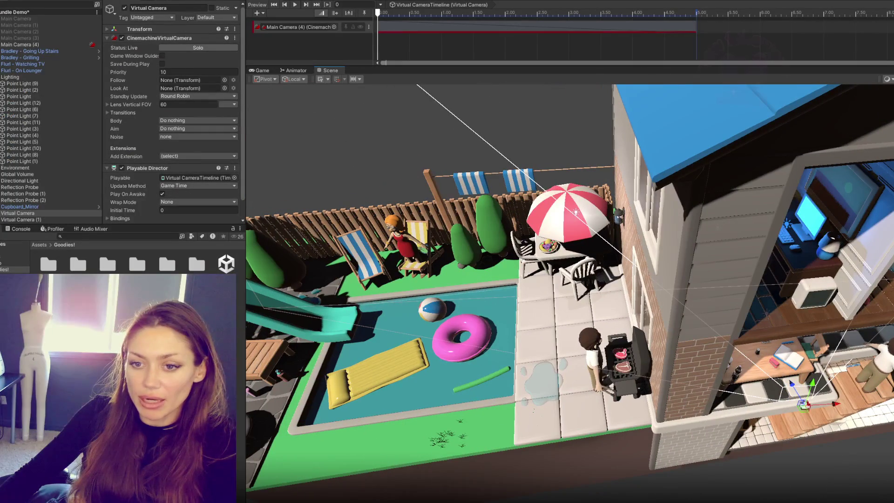
# Load the Cozy Yard Pack's Neighbourhood demo scene and orbit the view toward the houses and pools.
pyautogui.doubleClick(48, 265)
pyautogui.click(14, 289)
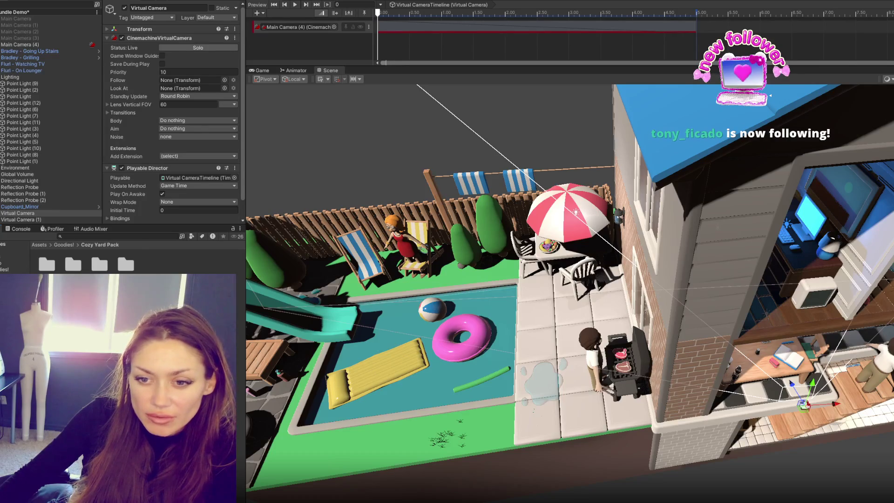
pyautogui.doubleClick(115, 265)
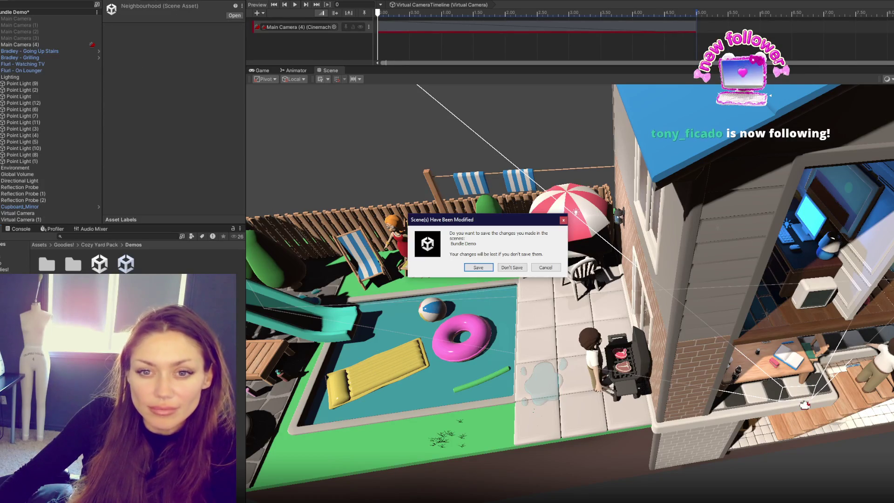
pyautogui.click(511, 267)
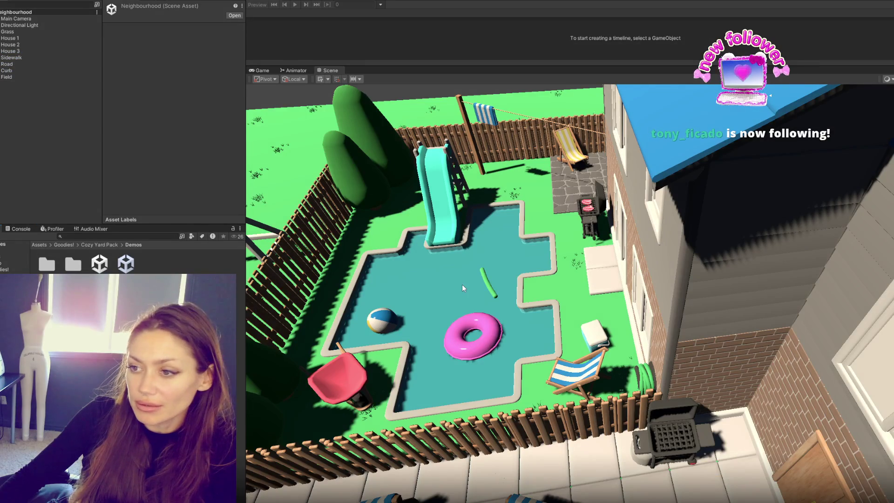
pyautogui.moveTo(462, 289)
pyautogui.mouseDown()
pyautogui.moveTo(665, 278)
pyautogui.moveTo(525, 229)
pyautogui.moveTo(587, 219)
pyautogui.moveTo(649, 252)
pyautogui.moveTo(536, 149)
pyautogui.moveTo(568, 145)
pyautogui.moveTo(614, 180)
pyautogui.moveTo(626, 180)
pyautogui.moveTo(645, 160)
pyautogui.mouseUp()
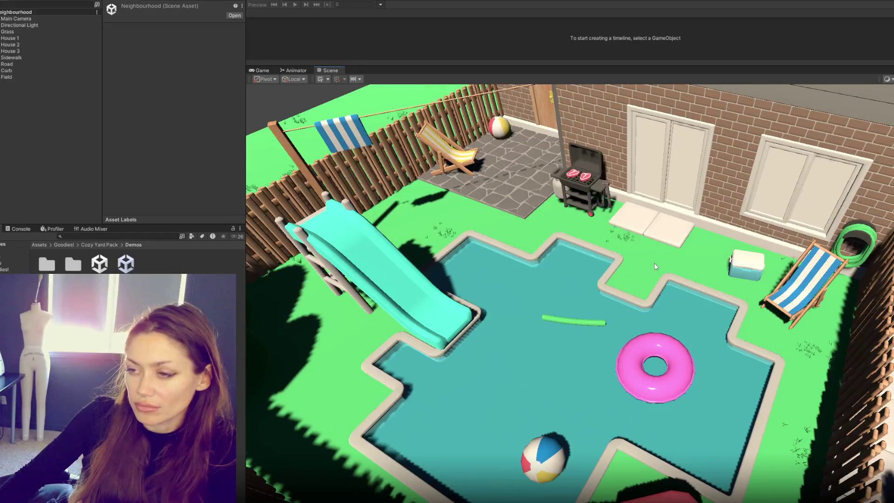
# Add a Cinemachine Virtual Camera with Body and Aim both set to Do nothing.
pyautogui.rightClick(44, 112)
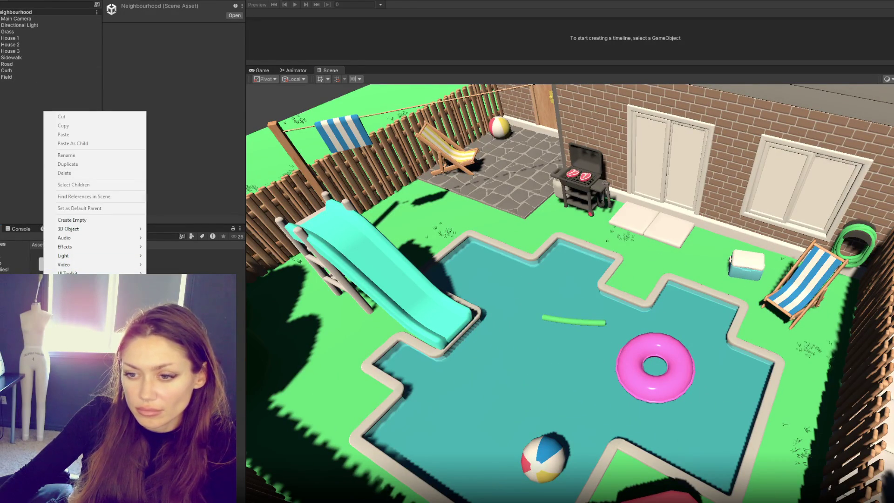
pyautogui.click(177, 291)
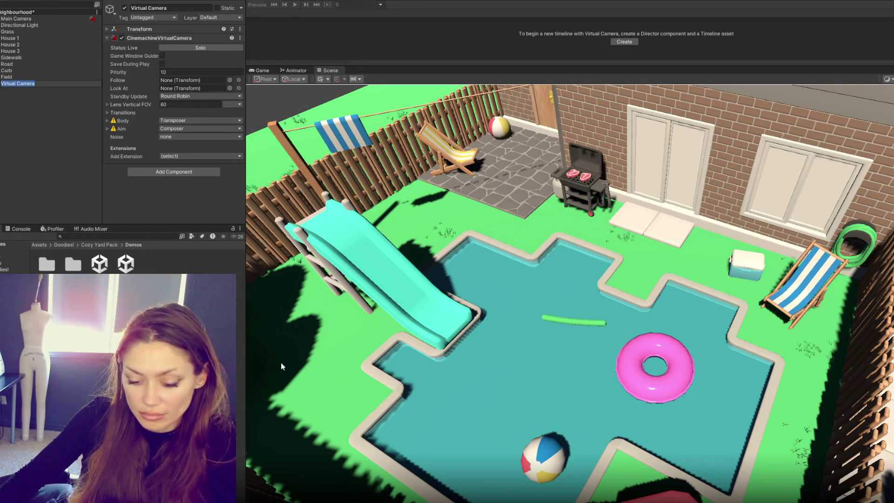
pyautogui.press('Return')
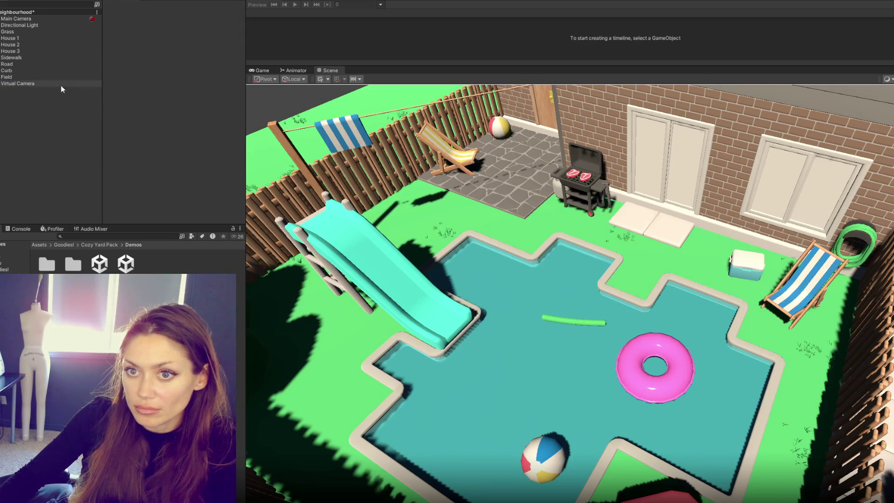
pyautogui.click(182, 129)
pyautogui.click(186, 137)
pyautogui.click(192, 120)
pyautogui.click(191, 130)
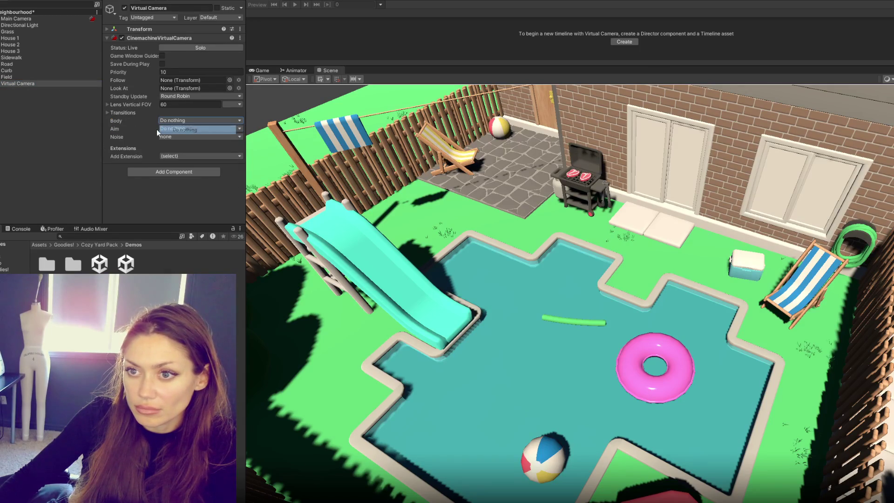
# Duplicate it as Virtual Camera (1), frame it over the neighbouring patio yard, and give it a timeline.
pyautogui.hotkey('ctrl', 'd')
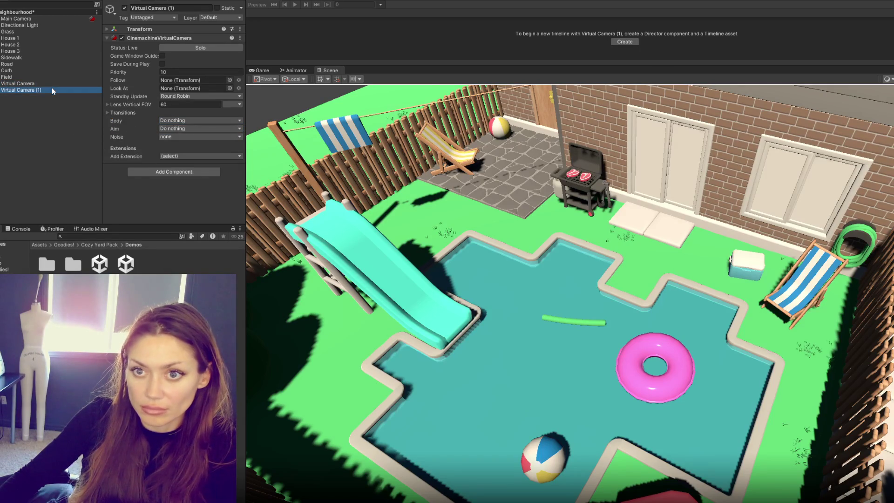
pyautogui.press('f')
pyautogui.moveTo(344, 181)
pyautogui.mouseDown()
pyautogui.moveTo(559, 204)
pyautogui.moveTo(692, 250)
pyautogui.moveTo(667, 237)
pyautogui.moveTo(675, 233)
pyautogui.mouseUp()
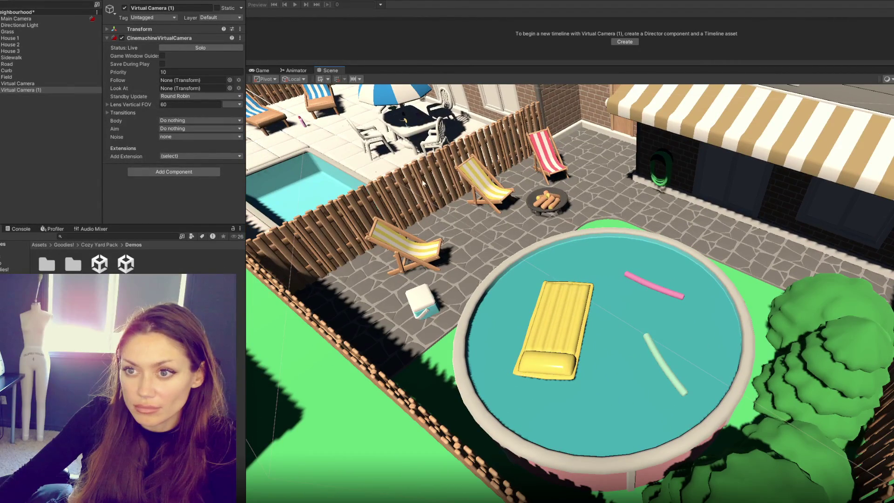
pyautogui.moveTo(59, 89); pyautogui.dragTo(272, 60)
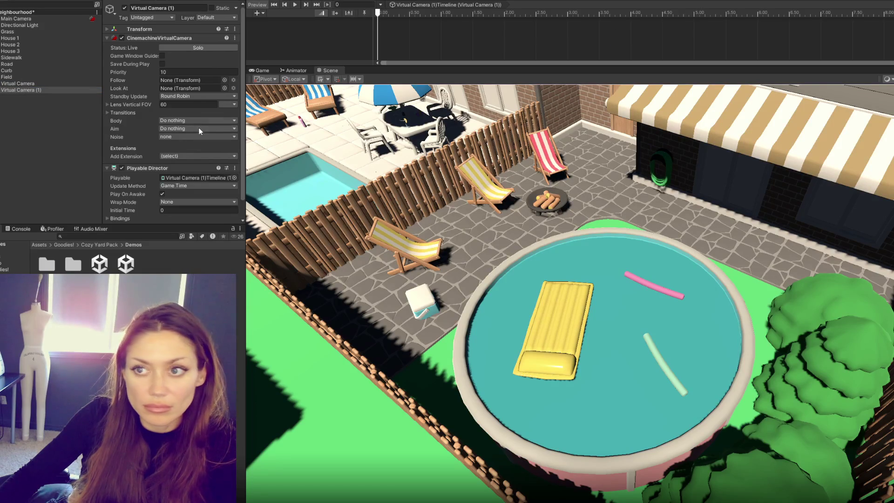
# Place both virtual cameras on a Cinemachine track, overlapping the clips for a 5-second blend.
pyautogui.moveTo(396, 53); pyautogui.dragTo(409, 46)
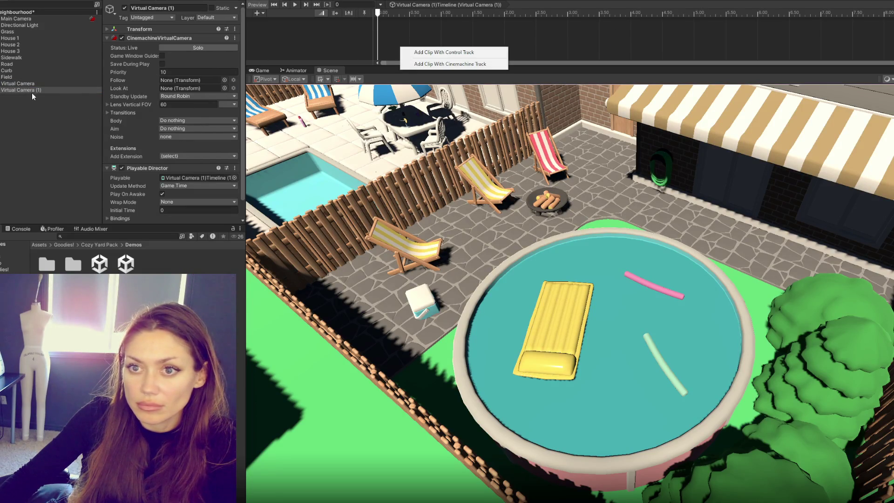
pyautogui.click(454, 62)
pyautogui.moveTo(828, 63); pyautogui.dragTo(798, 35)
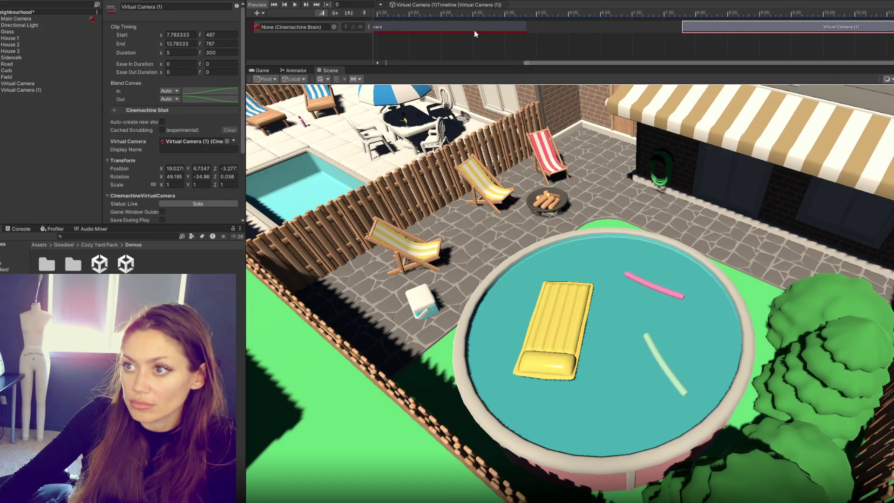
pyautogui.moveTo(540, 67); pyautogui.dragTo(403, 70)
pyautogui.moveTo(810, 28); pyautogui.dragTo(486, 24)
pyautogui.moveTo(458, 67); pyautogui.dragTo(424, 31)
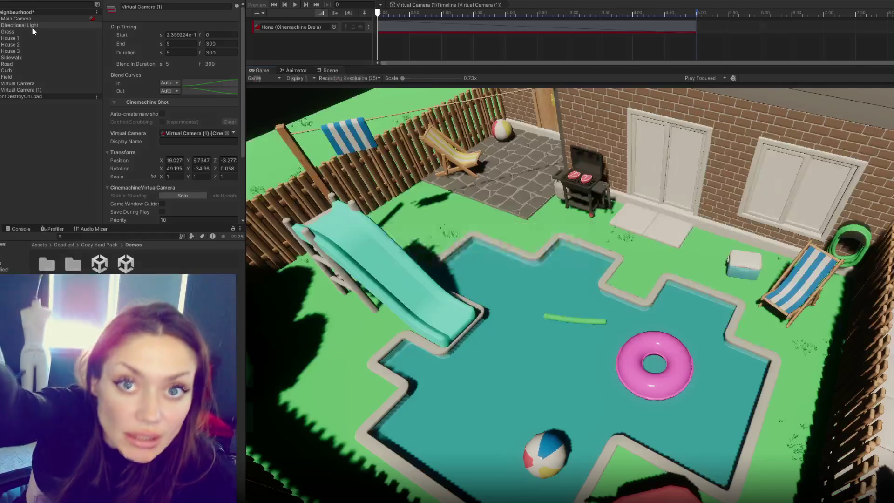
# Bind the Cinemachine track to Main Camera, preview in Play mode, and open the first console warning's script.
pyautogui.hotkey('ctrl', 'p')
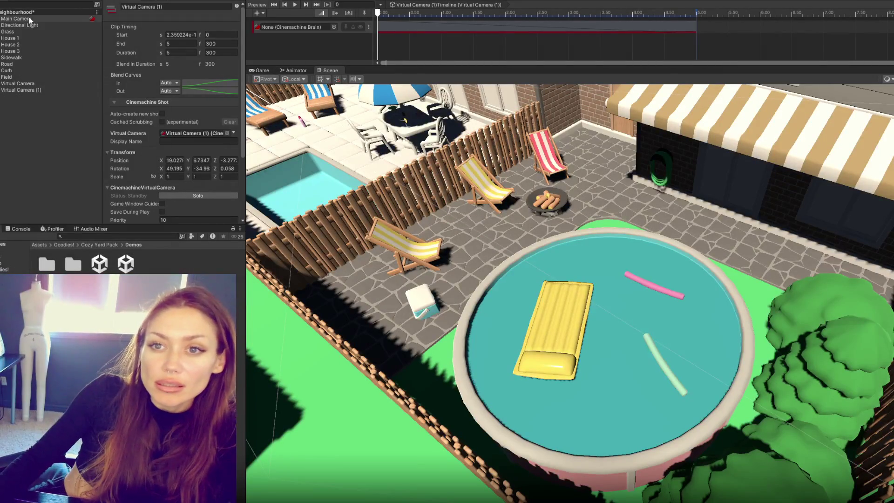
pyautogui.moveTo(29, 17); pyautogui.dragTo(300, 30)
pyautogui.moveTo(20, 19); pyautogui.dragTo(316, 28)
pyautogui.hotkey('ctrl', 'p')
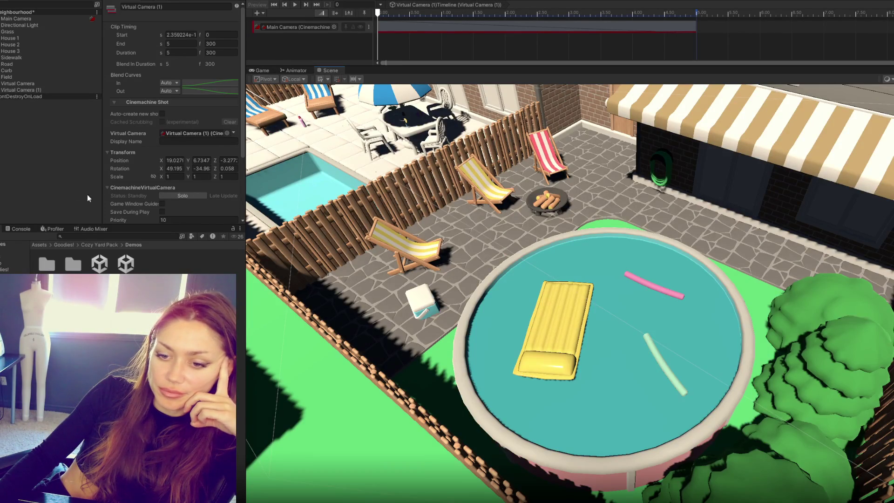
pyautogui.click(21, 229)
pyautogui.doubleClick(30, 246)
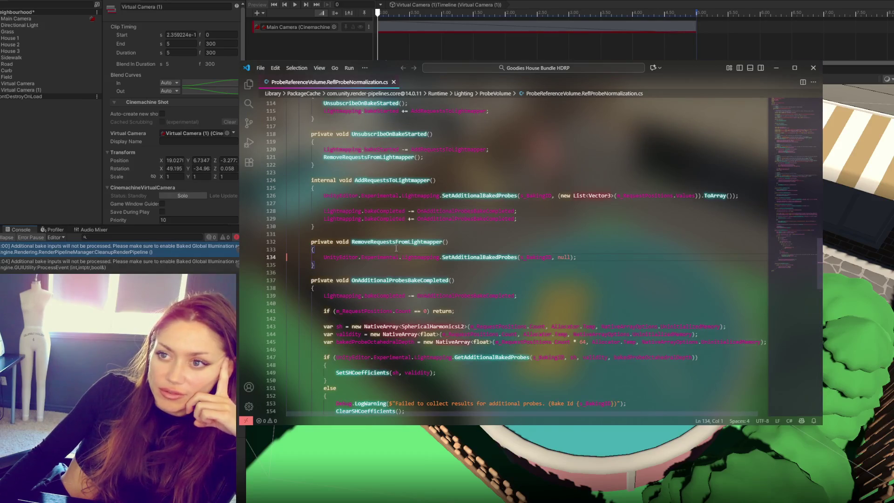
# Back in Unity, enable Baked Global Illumination and set Lighting Mode to Baked Indirect.
pyautogui.hotkey('alt', 'Tab')
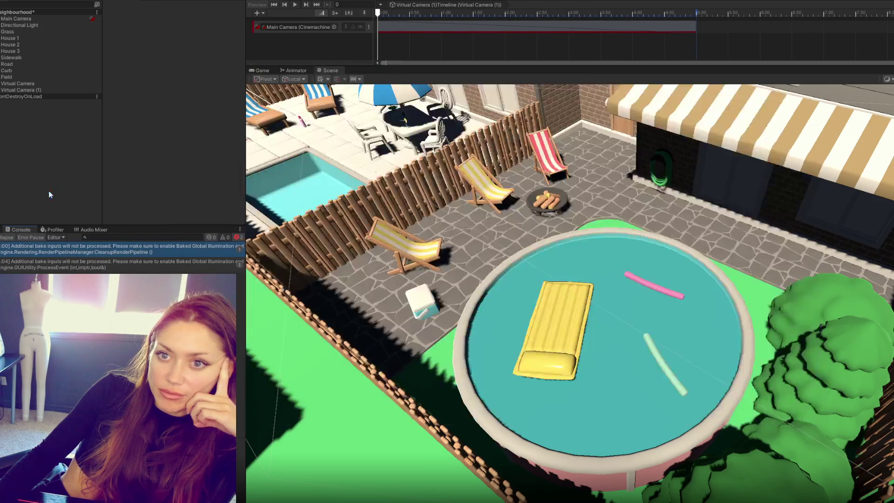
pyautogui.hotkey('ctrl', 'p')
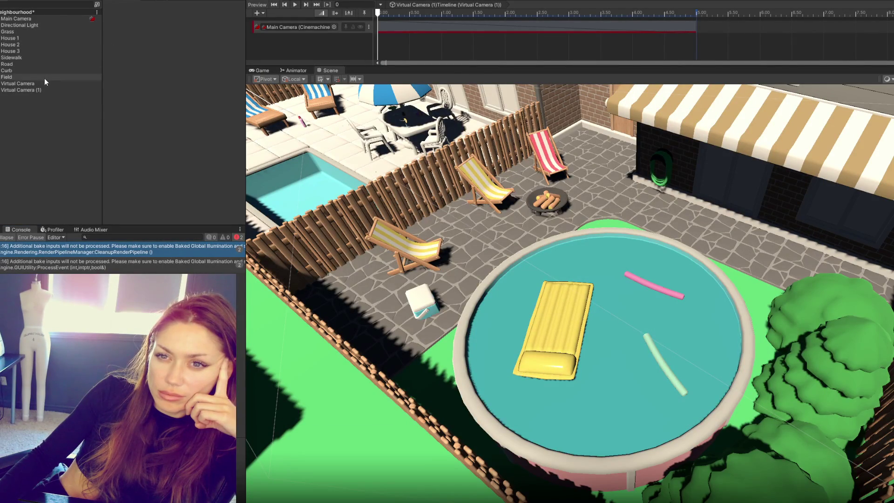
pyautogui.hotkey('ctrl', '5')
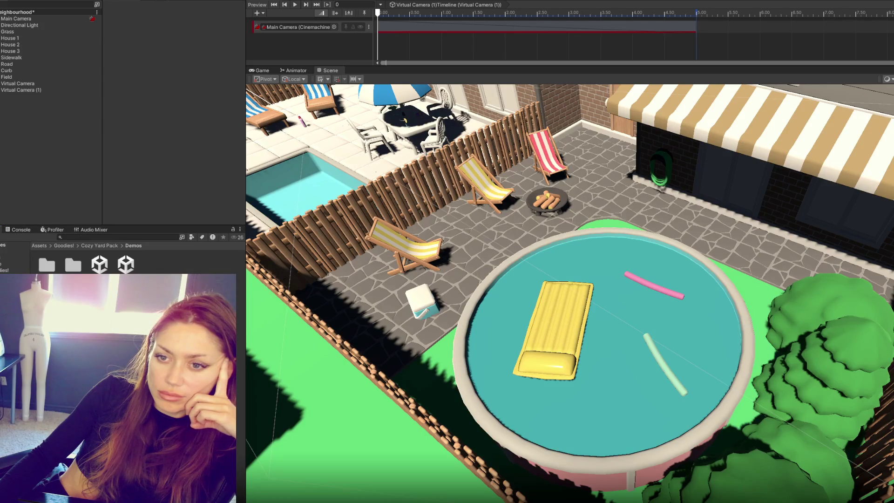
pyautogui.click(19, 230)
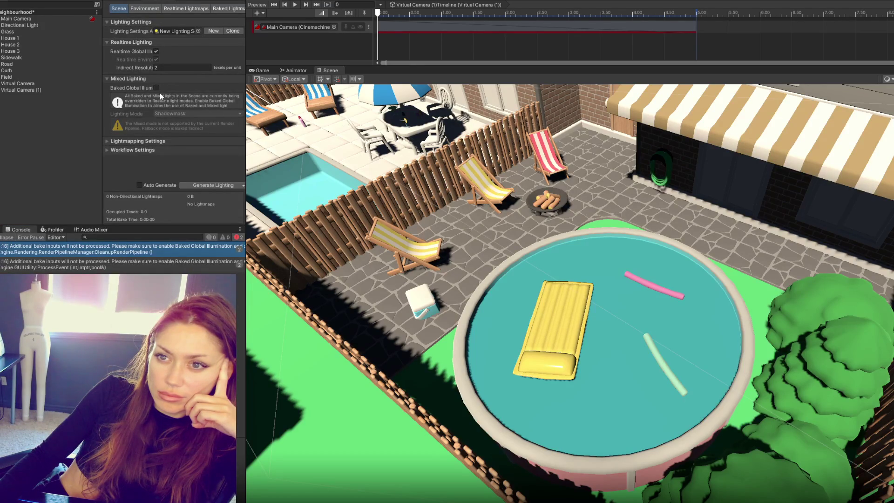
pyautogui.click(156, 88)
pyautogui.click(171, 95)
pyautogui.click(178, 104)
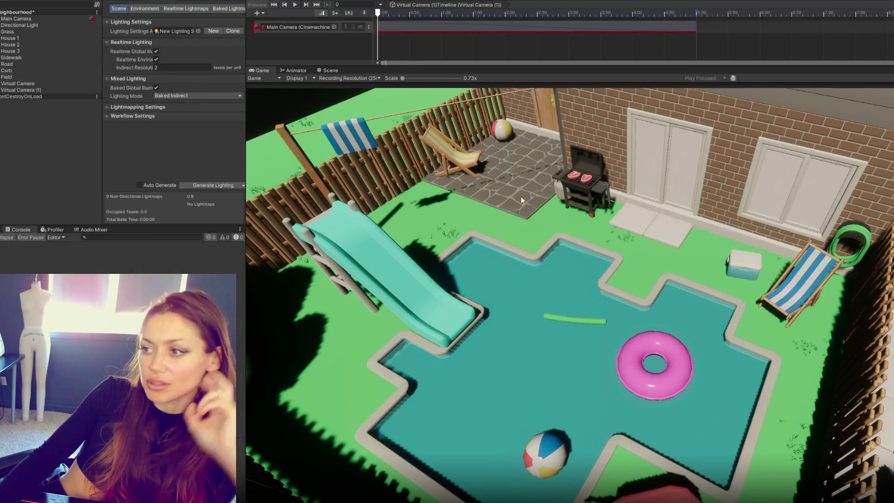
# Stop Play mode and navigate the Scene view over the paved patio yard between the pool gardens.
pyautogui.hotkey('ctrl', 'p')
pyautogui.moveTo(557, 282)
pyautogui.mouseDown()
pyautogui.moveTo(577, 267)
pyautogui.moveTo(678, 274)
pyautogui.mouseUp()
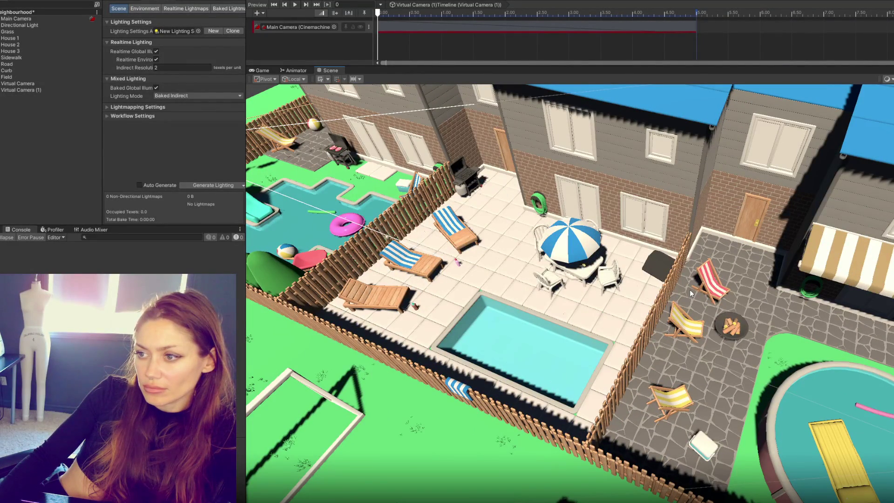
pyautogui.moveTo(691, 292)
pyautogui.mouseDown()
pyautogui.moveTo(778, 274)
pyautogui.moveTo(640, 272)
pyautogui.moveTo(659, 287)
pyautogui.mouseUp()
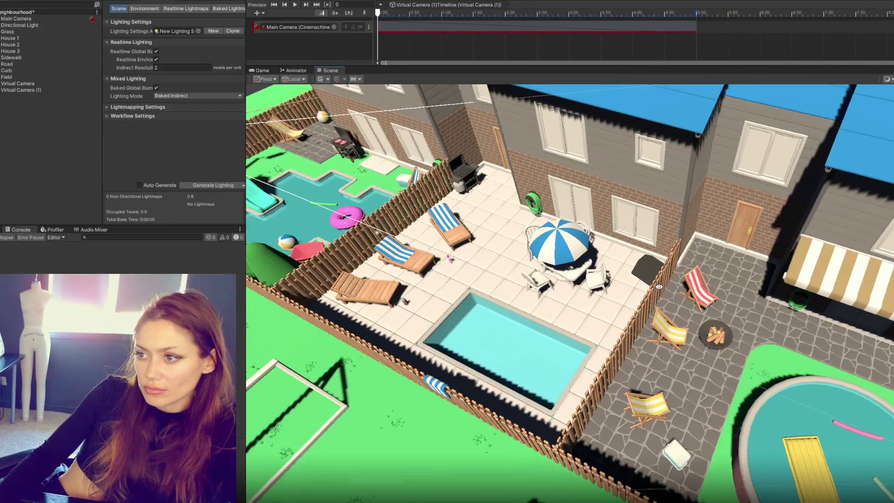
# Select the two yellow lawn chairs by the fire pit, switching between rotate and move tools.
pyautogui.click(661, 332)
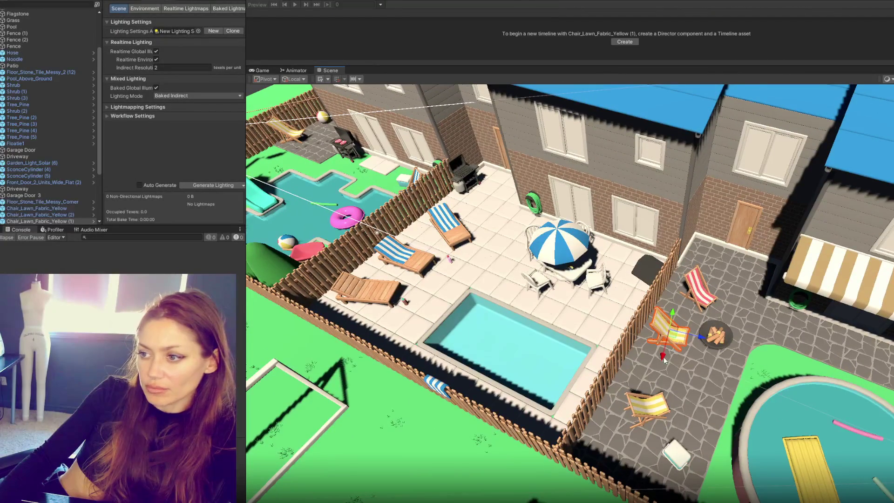
pyautogui.press('e')
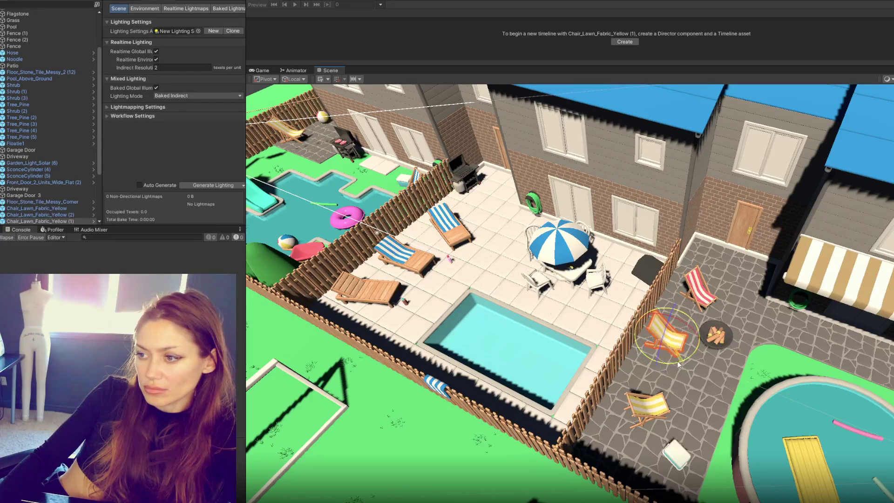
pyautogui.click(647, 398)
pyautogui.press('w')
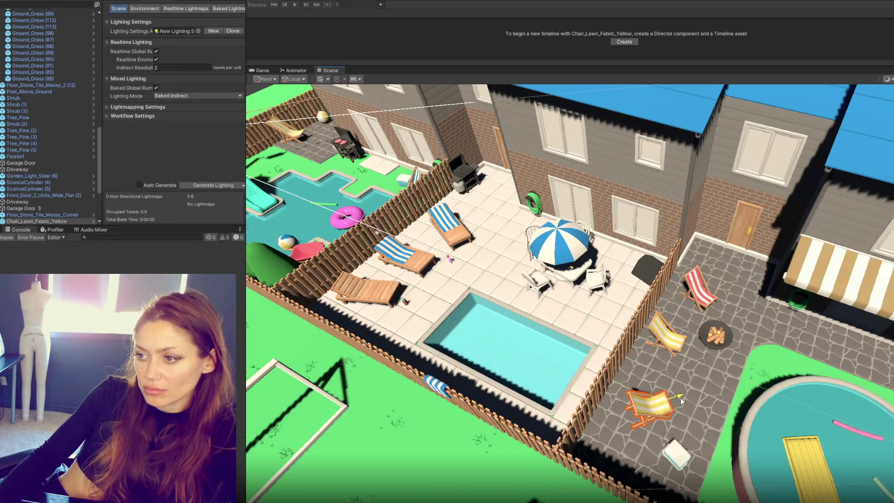
# Inspect Main Camera's Cinemachine Brain with the Camera component collapsed, then select Virtual Camera (1).
pyautogui.scroll(-2, 586, 238)
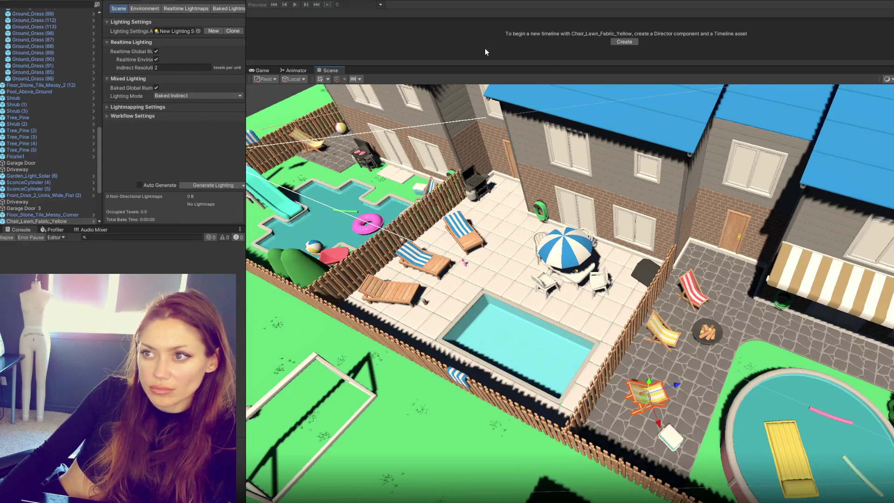
pyautogui.scroll(-5, 57, 154)
pyautogui.click(30, 214)
pyautogui.scroll(10, 83, 60)
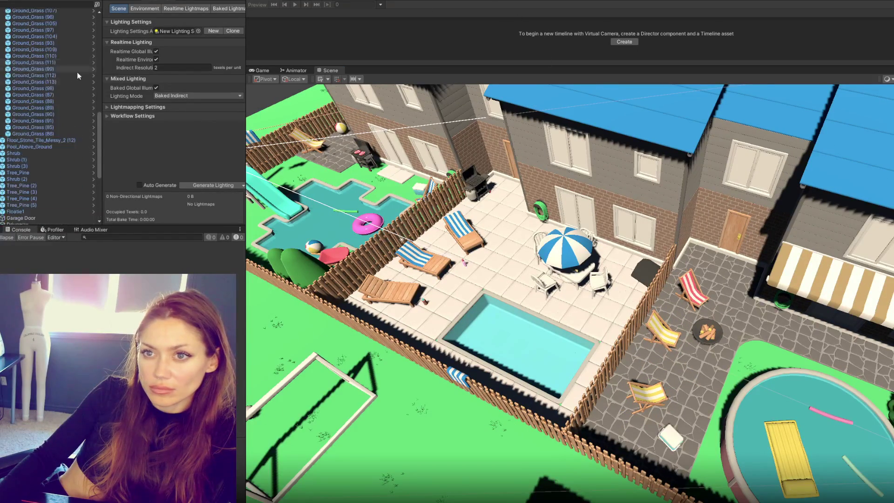
pyautogui.scroll(5, 70, 32)
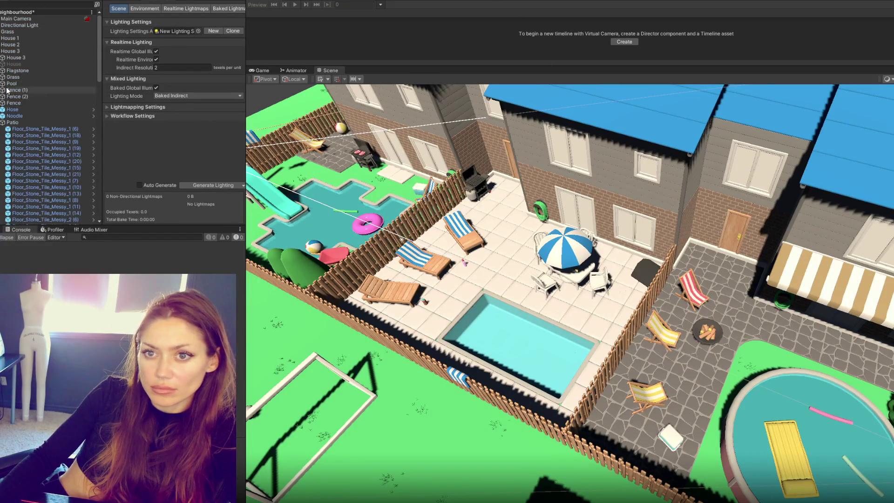
pyautogui.click(15, 18)
pyautogui.click(1, 52)
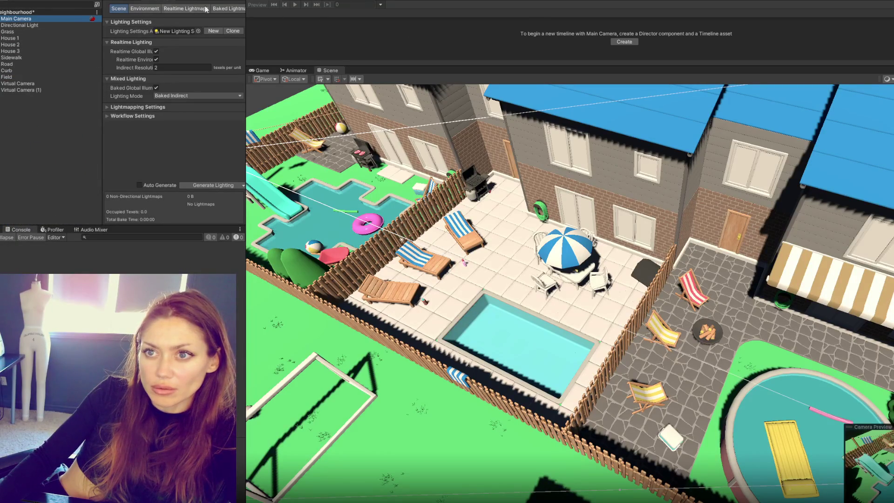
pyautogui.click(219, 1)
pyautogui.click(140, 36)
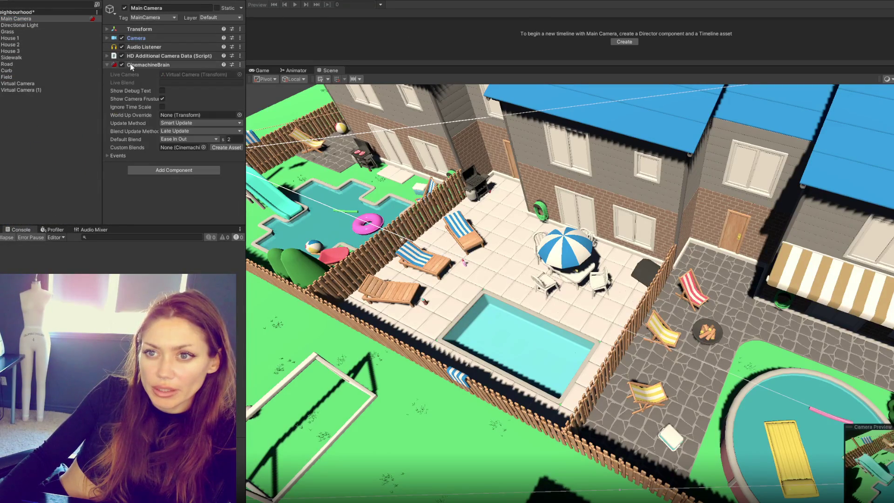
pyautogui.click(37, 89)
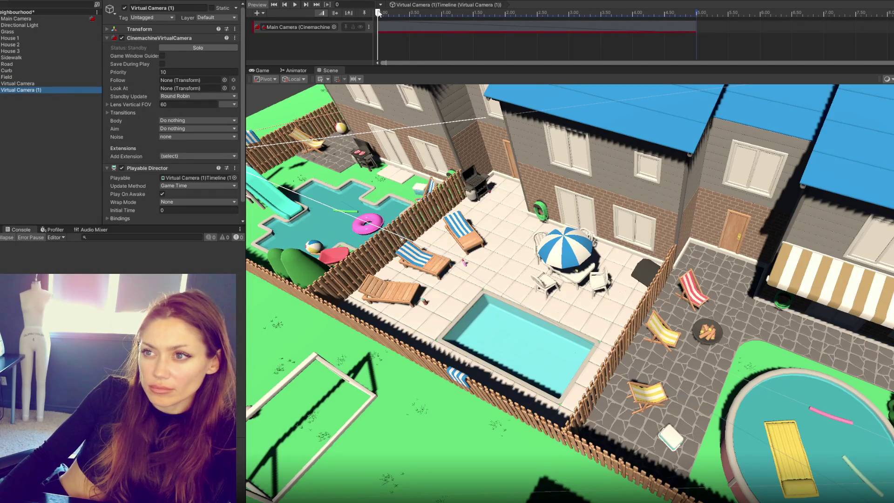
# Extend the Main Camera Cinemachine clip on Virtual Camera (1)'s timeline, then show the Lighting settings.
pyautogui.moveTo(696, 26)
pyautogui.mouseDown()
pyautogui.moveTo(858, 18)
pyautogui.moveTo(688, 22)
pyautogui.moveTo(869, 25)
pyautogui.mouseUp()
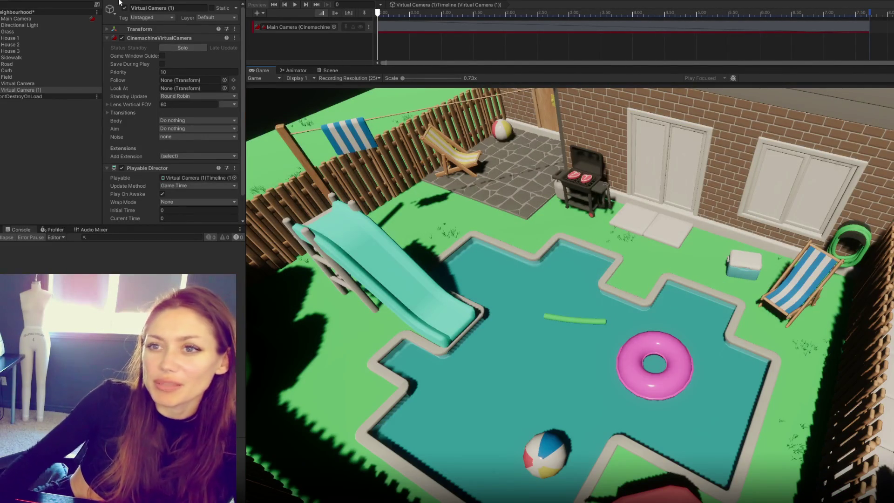
pyautogui.click(156, 2)
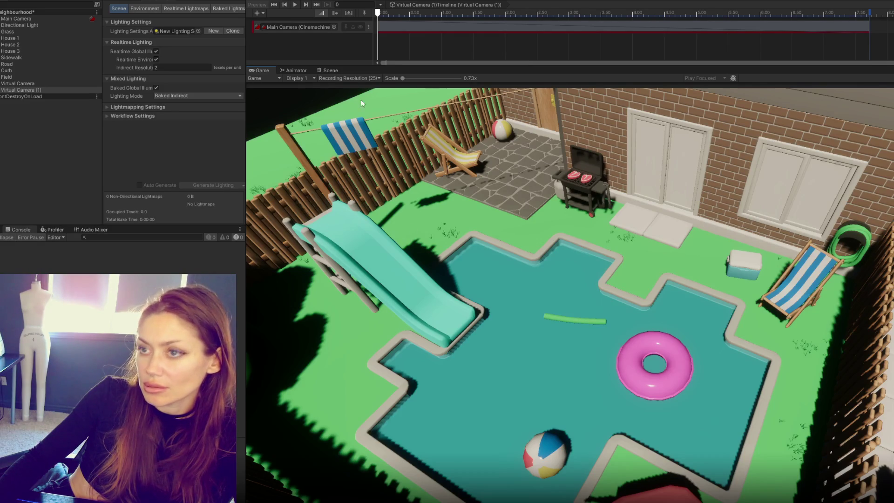
# Return to the Scene view, tidy the Hierarchy, and show the Directional Light's Inspector properties.
pyautogui.click(330, 71)
pyautogui.click(446, 229)
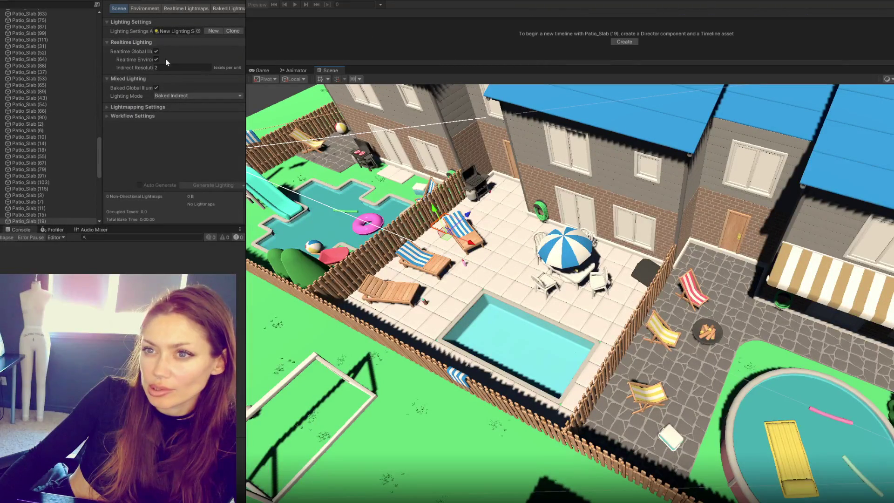
pyautogui.moveTo(99, 156); pyautogui.dragTo(101, 11)
pyautogui.click(23, 46)
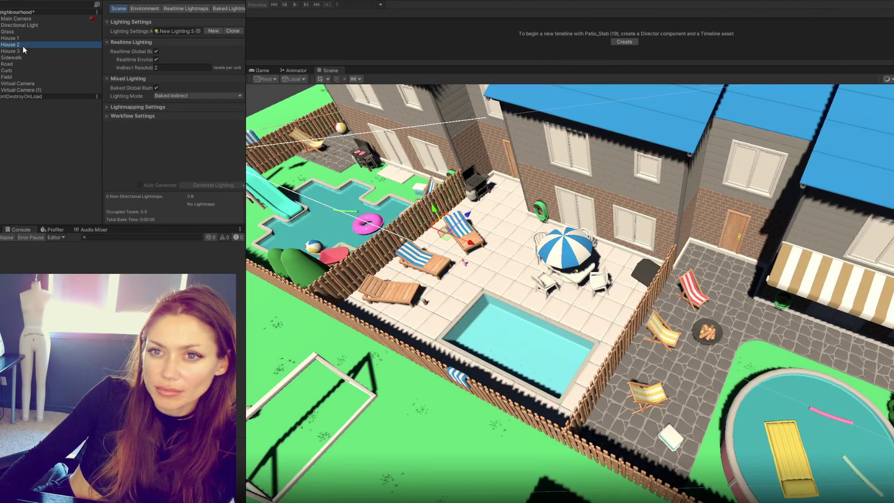
pyautogui.click(29, 40)
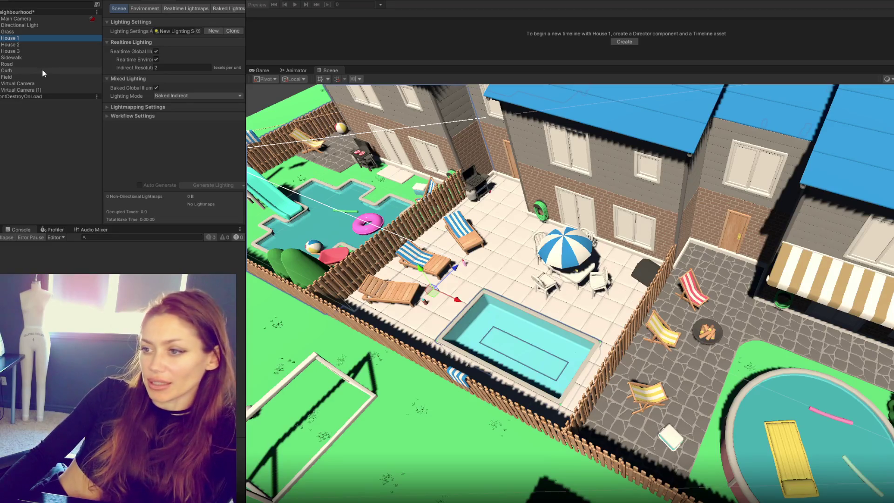
pyautogui.click(24, 26)
pyautogui.click(131, 2)
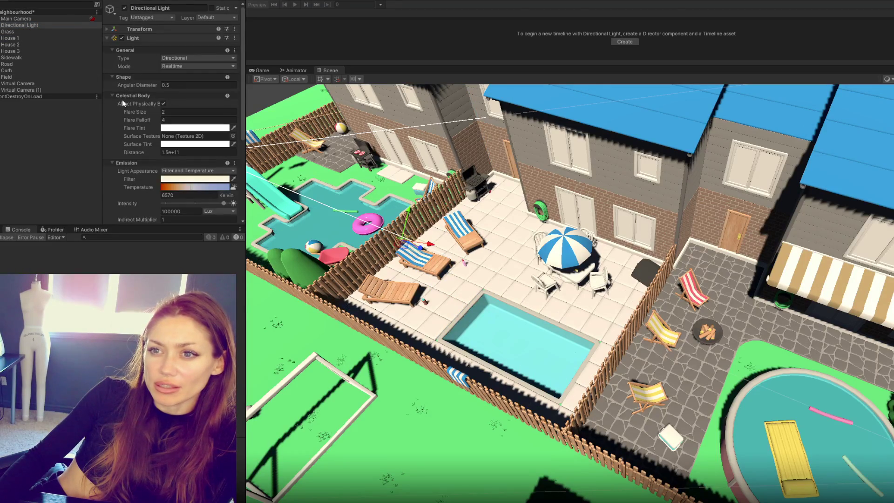
# Set the Directional Light's shadow map resolution to Ultra and contact shadows to High.
pyautogui.scroll(-5, 125, 103)
pyautogui.click(172, 175)
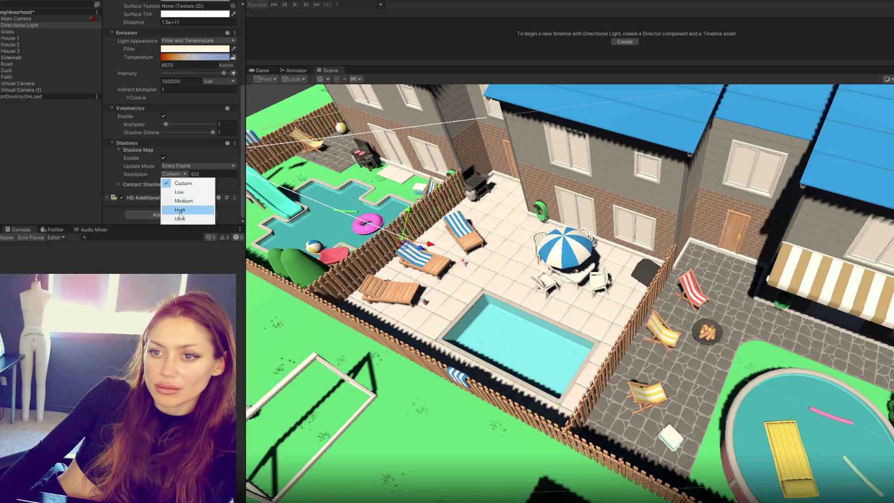
pyautogui.click(180, 219)
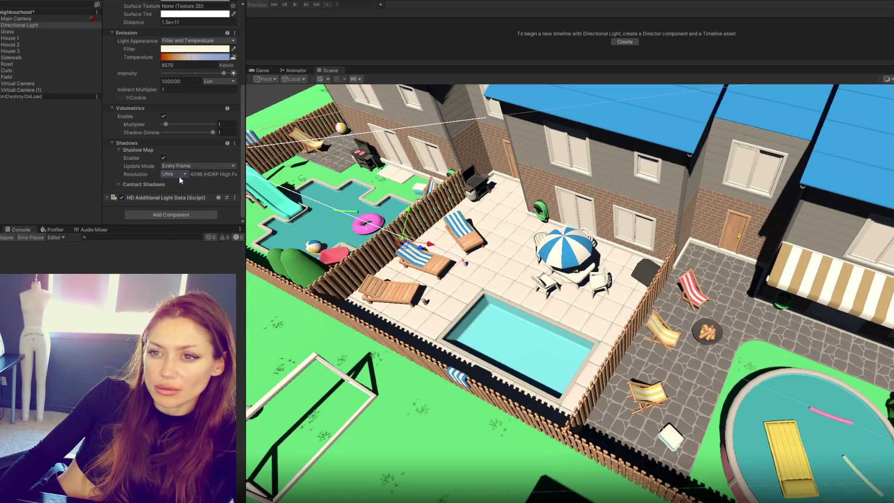
pyautogui.click(145, 184)
pyautogui.click(178, 184)
pyautogui.click(183, 211)
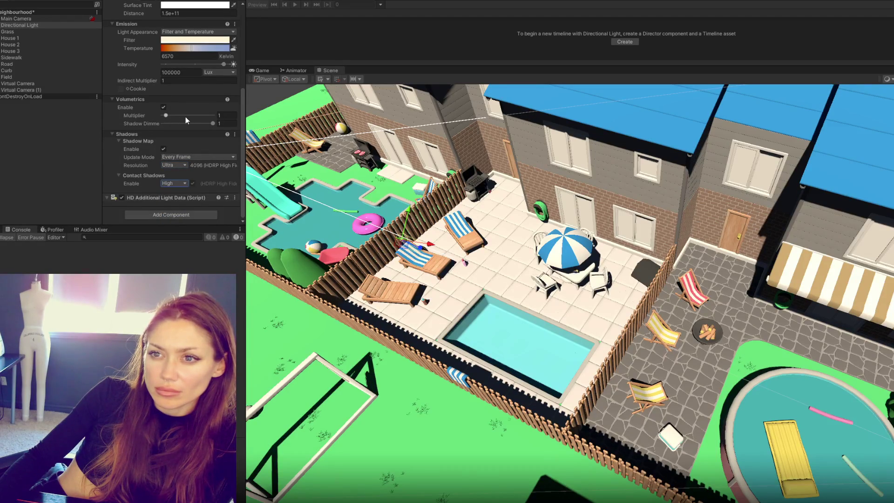
pyautogui.scroll(5, 162, 169)
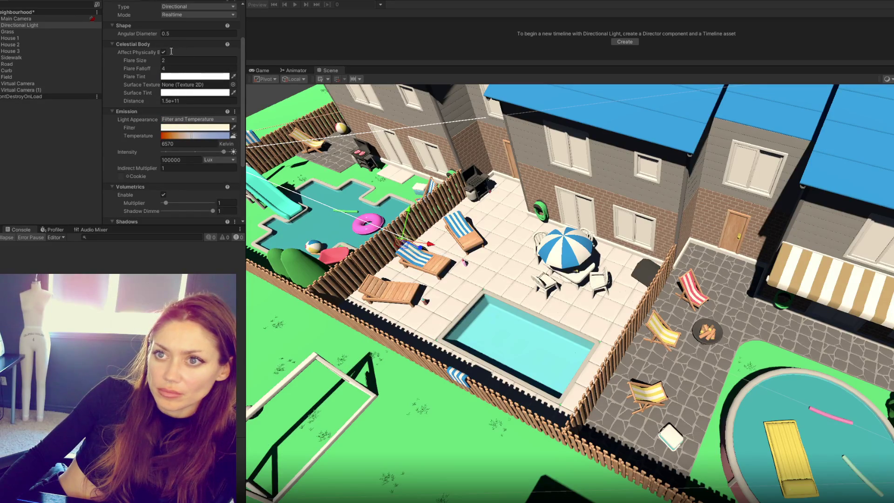
# Search the Hierarchy for 'volume', then reapply High contact shadows and Ultra shadow map resolution.
pyautogui.click(40, 8)
pyautogui.write('volume')
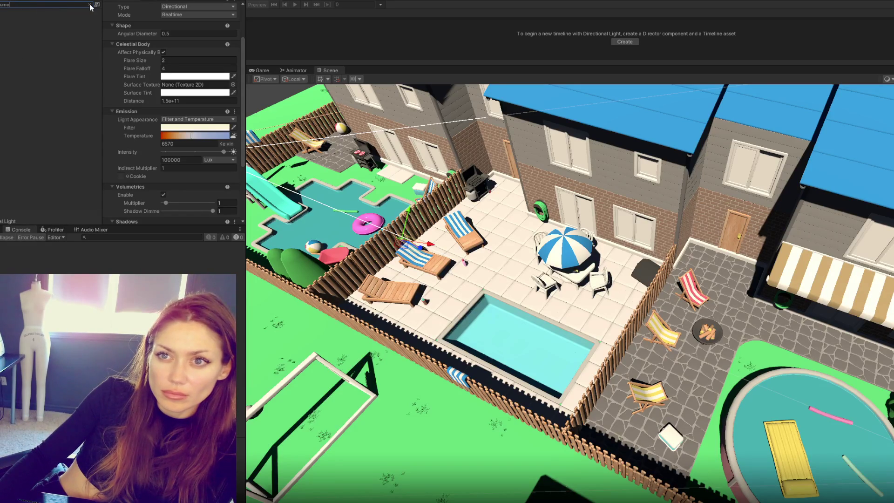
pyautogui.click(89, 5)
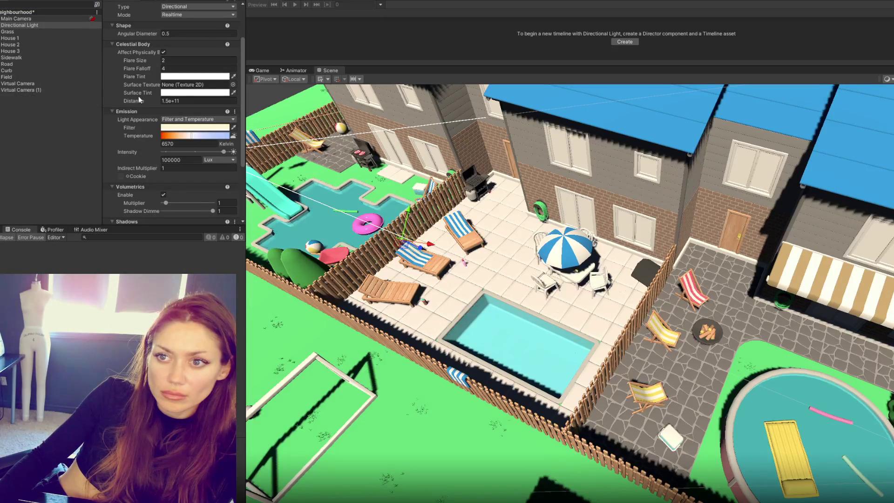
pyautogui.scroll(-5, 152, 161)
pyautogui.click(172, 183)
pyautogui.click(179, 194)
pyautogui.click(175, 165)
pyautogui.click(185, 211)
pyautogui.rightClick(43, 117)
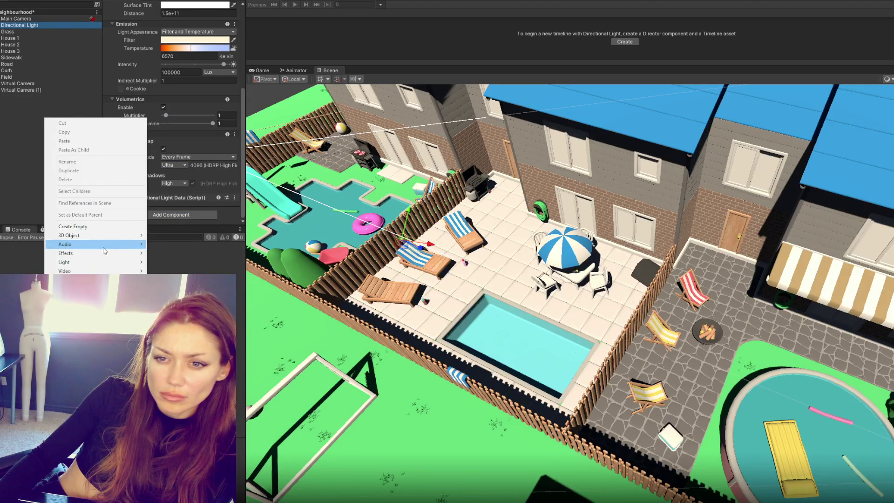
# Add a Global Volume to the scene and give it a new volume profile.
pyautogui.moveTo(104, 237)
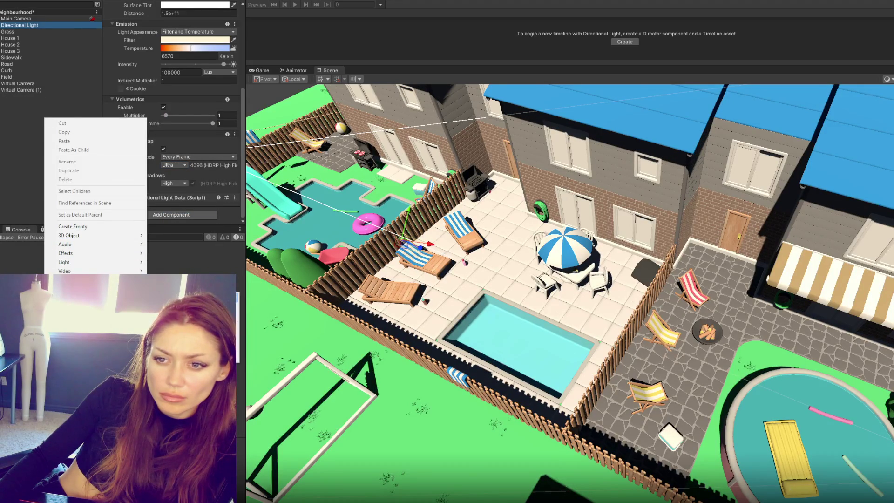
pyautogui.click(167, 288)
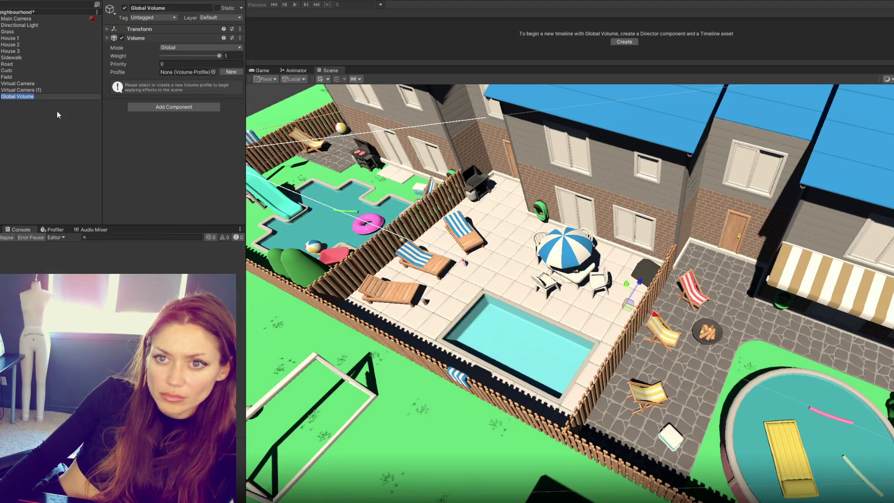
pyautogui.click(231, 72)
# Add an Exposure override with Mode and Fixed Exposure enabled, raising Fixed Exposure to about 14.
pyautogui.click(169, 103)
pyautogui.click(140, 132)
pyautogui.click(117, 97)
pyautogui.click(118, 106)
pyautogui.moveTo(177, 109)
pyautogui.mouseDown()
pyautogui.moveTo(238, 108)
pyautogui.moveTo(230, 107)
pyautogui.mouseUp()
pyautogui.click(123, 83)
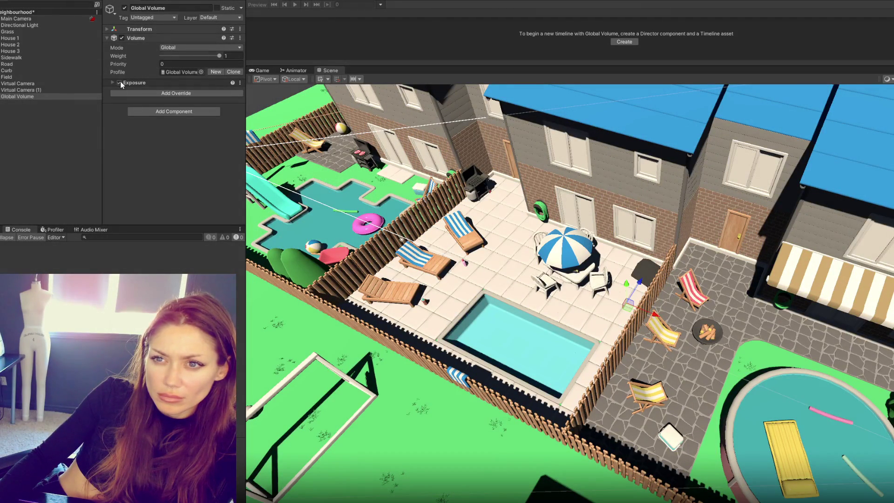
pyautogui.click(140, 93)
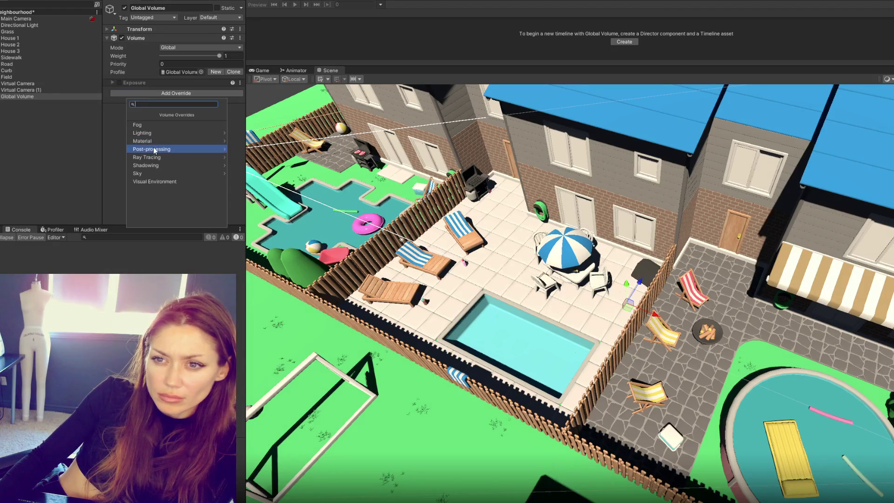
# Add a Screen Space Ambient Occlusion override to the Global Volume profile.
pyautogui.press('Escape')
pyautogui.click(158, 93)
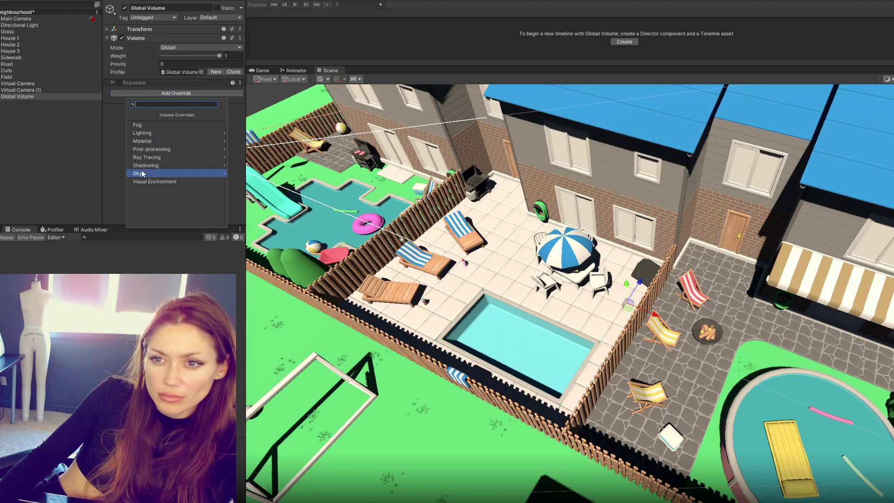
pyautogui.write('oic')
pyautogui.press('Return')
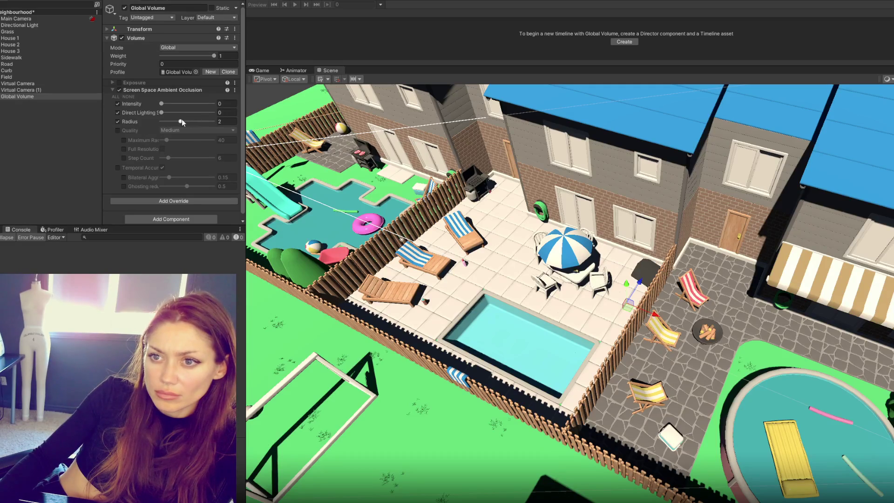
# Set ambient occlusion Intensity to 4 and enable Quality set to High.
pyautogui.moveTo(181, 103)
pyautogui.mouseDown()
pyautogui.moveTo(215, 103)
pyautogui.moveTo(190, 121)
pyautogui.moveTo(150, 125)
pyautogui.moveTo(236, 111)
pyautogui.moveTo(152, 120)
pyautogui.moveTo(210, 109)
pyautogui.moveTo(176, 111)
pyautogui.mouseUp()
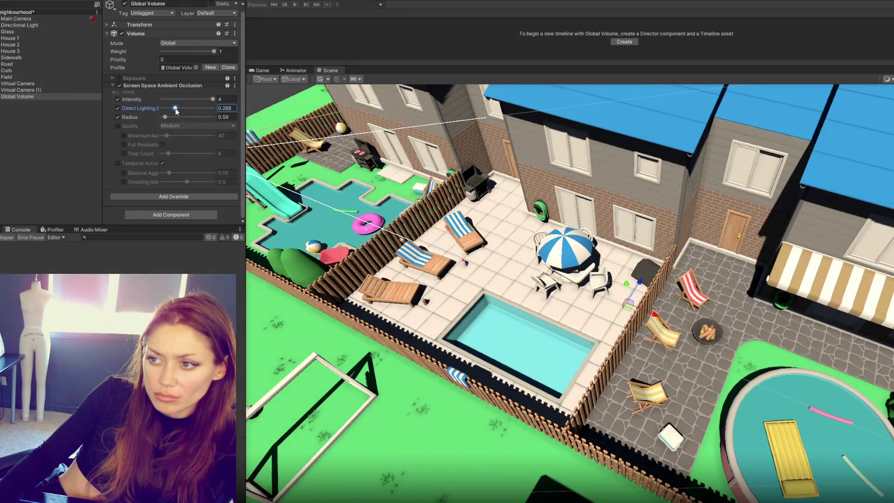
pyautogui.click(117, 126)
pyautogui.click(195, 126)
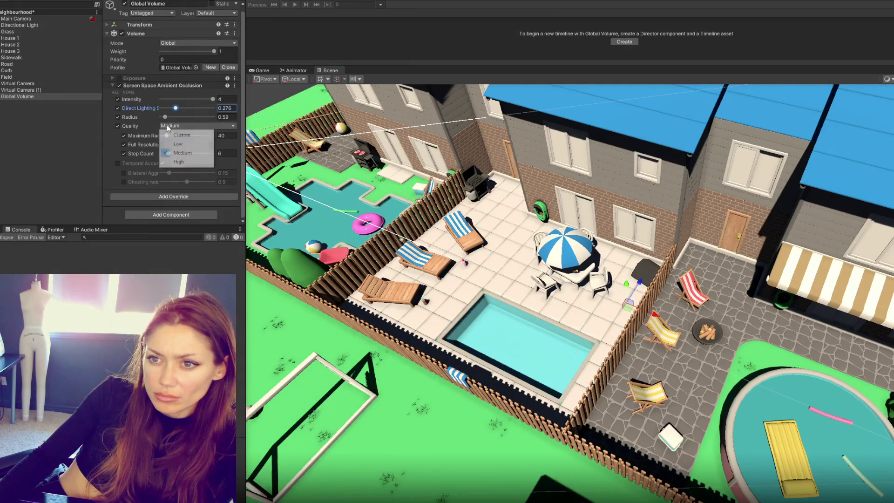
pyautogui.click(170, 162)
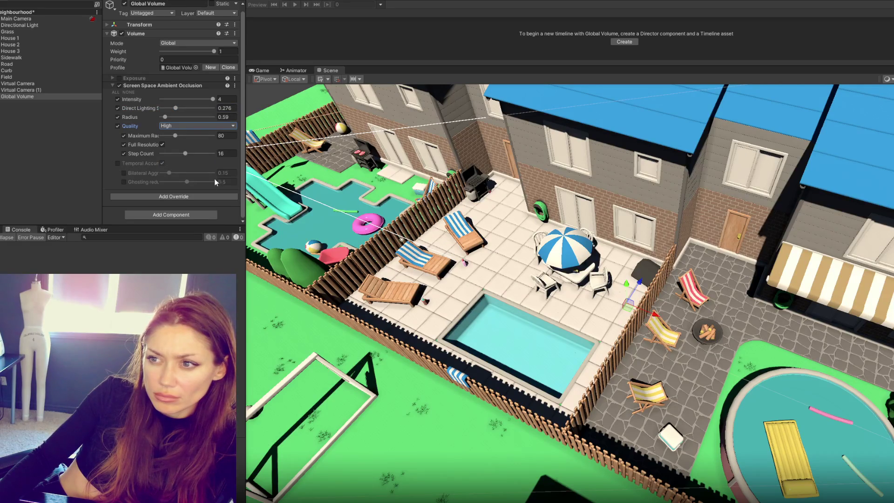
pyautogui.click(24, 133)
pyautogui.rightClick(26, 128)
# Add a Point Light to the Hierarchy and name it w.
pyautogui.moveTo(86, 259)
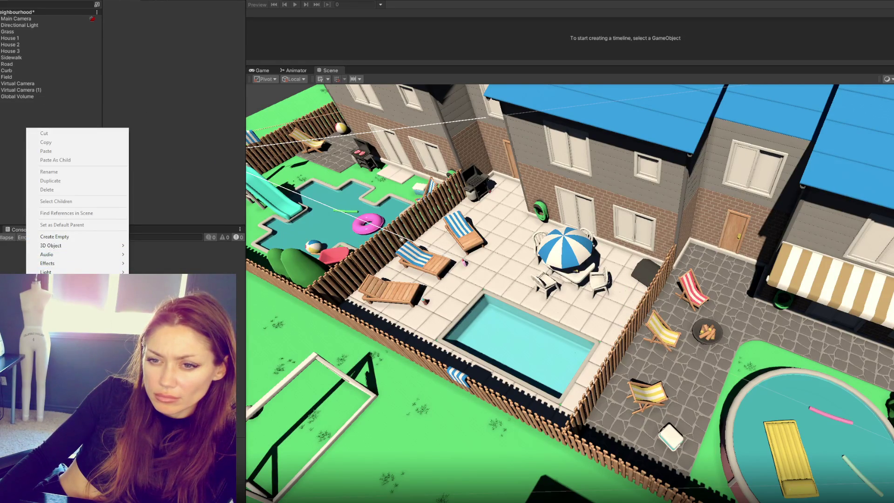
pyautogui.moveTo(70, 272)
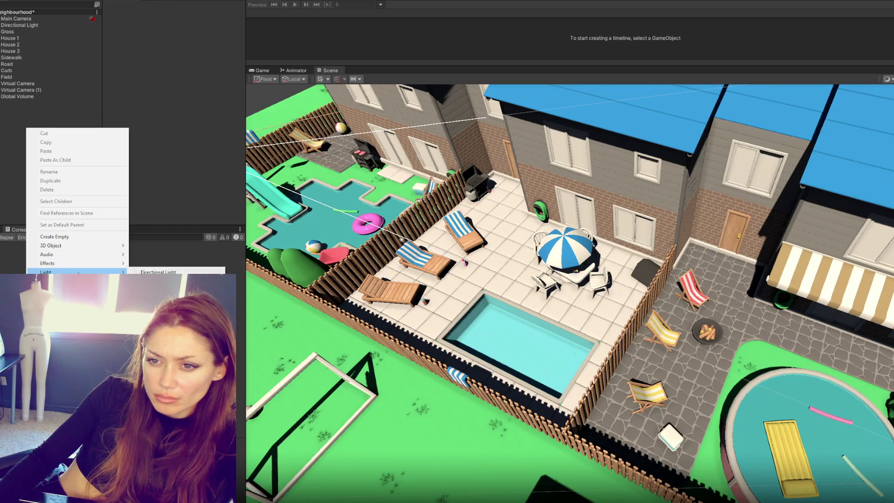
pyautogui.click(154, 281)
pyautogui.write('w')
pyautogui.scroll(-3, 626, 286)
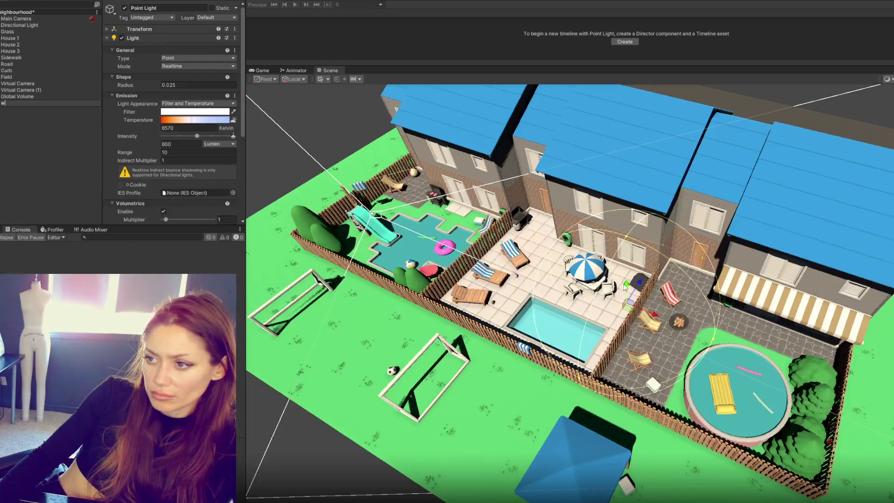
pyautogui.press('Return')
# Measure the light's intensity in Lux, set Range to 1000 and Intensity to 100000.
pyautogui.moveTo(637, 285)
pyautogui.mouseDown()
pyautogui.moveTo(462, 305)
pyautogui.moveTo(652, 298)
pyautogui.moveTo(512, 261)
pyautogui.mouseUp()
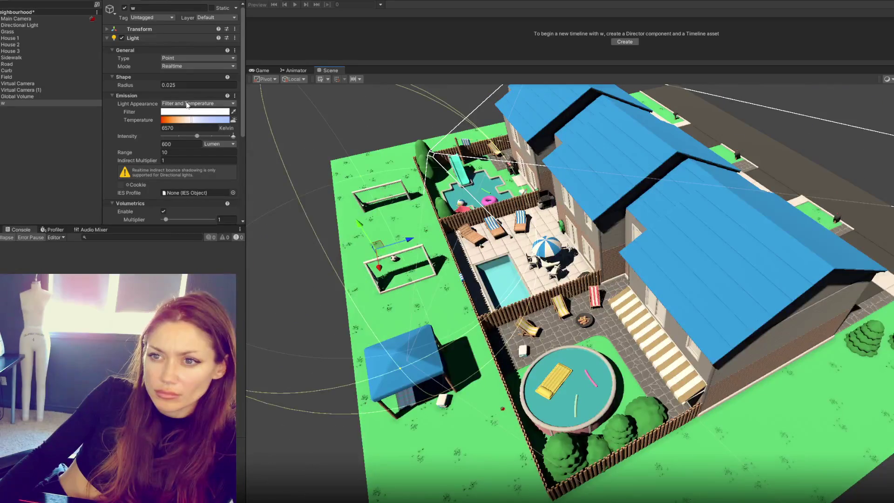
pyautogui.click(182, 152)
pyautogui.click(218, 144)
pyautogui.click(221, 171)
pyautogui.write('1000')
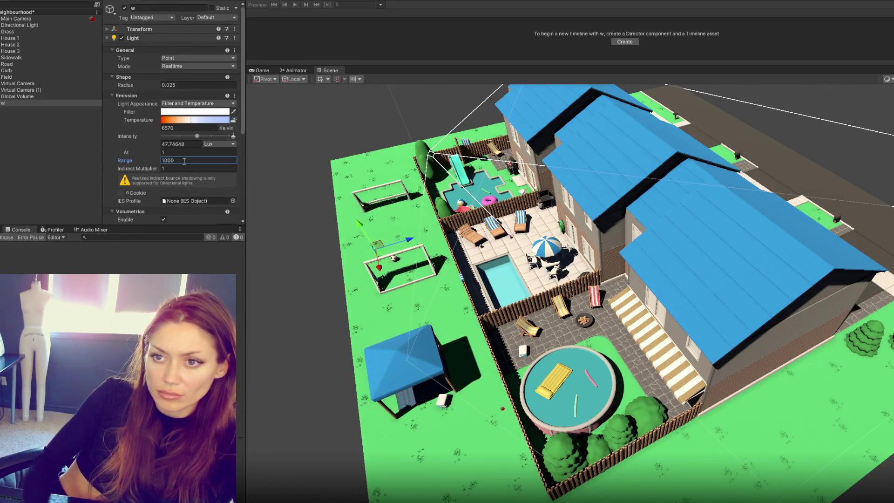
pyautogui.click(191, 144)
pyautogui.write('100')
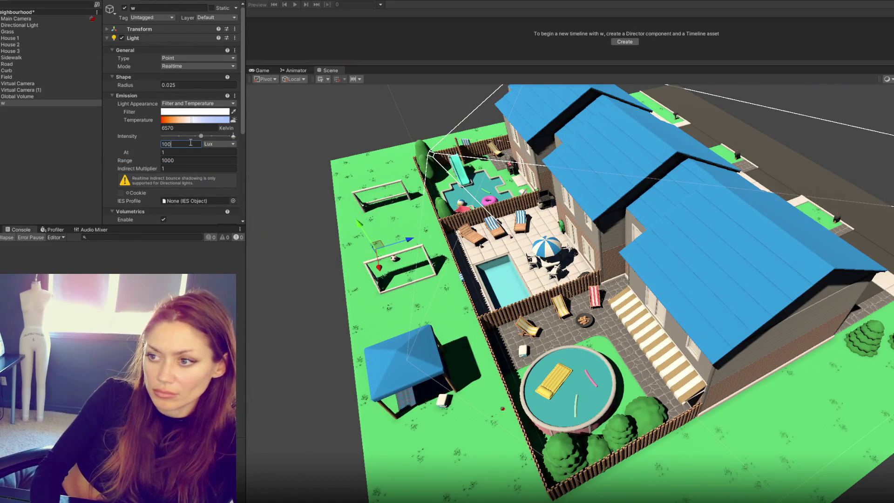
pyautogui.write('000')
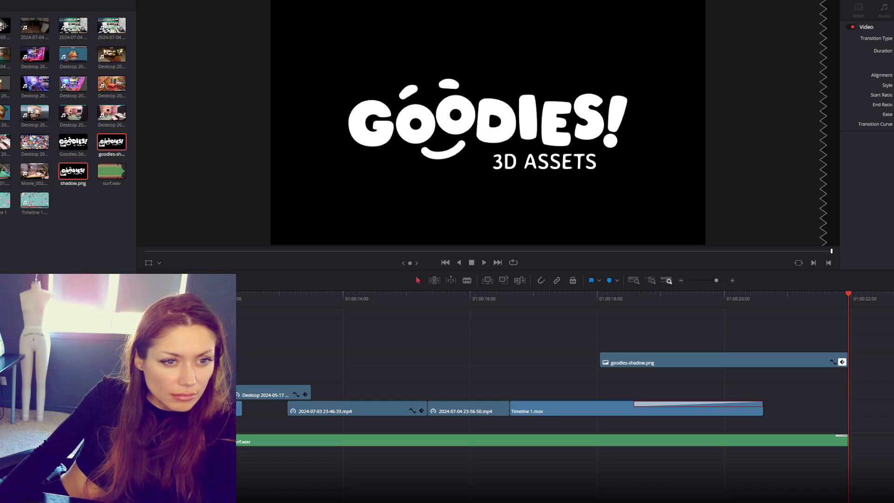
# Drop Movie_003.mp4 onto the upper video track and trim its end shorter.
pyautogui.moveTo(893, 345)
pyautogui.mouseDown()
pyautogui.moveTo(321, 339)
pyautogui.moveTo(321, 329)
pyautogui.mouseUp()
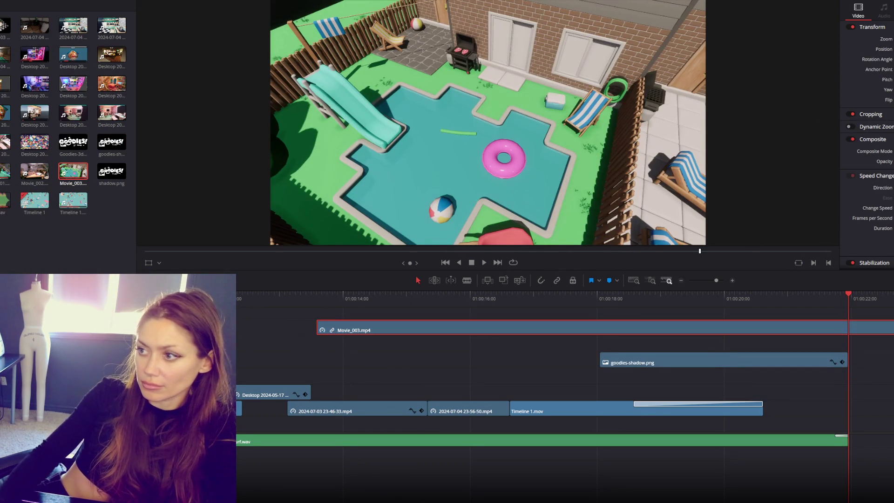
pyautogui.hscroll(5, 492, 371)
pyautogui.hscroll(-3, 503, 362)
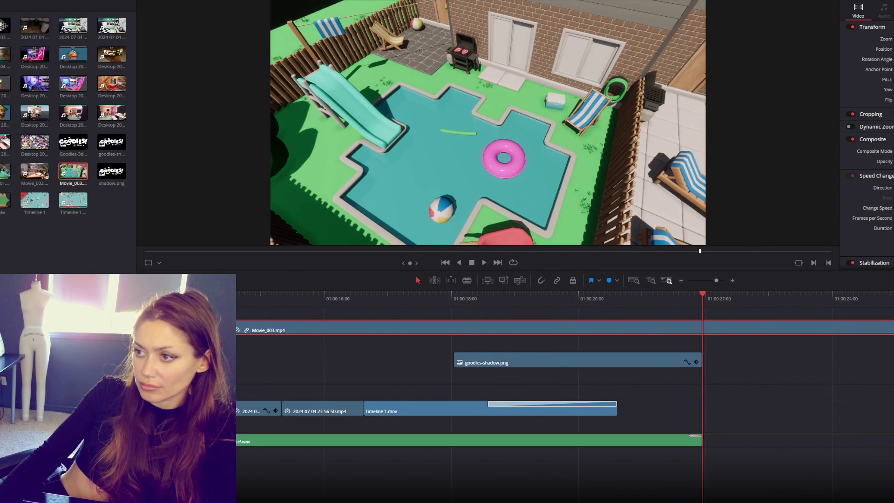
pyautogui.hscroll(3, 676, 304)
pyautogui.moveTo(837, 331); pyautogui.dragTo(553, 331)
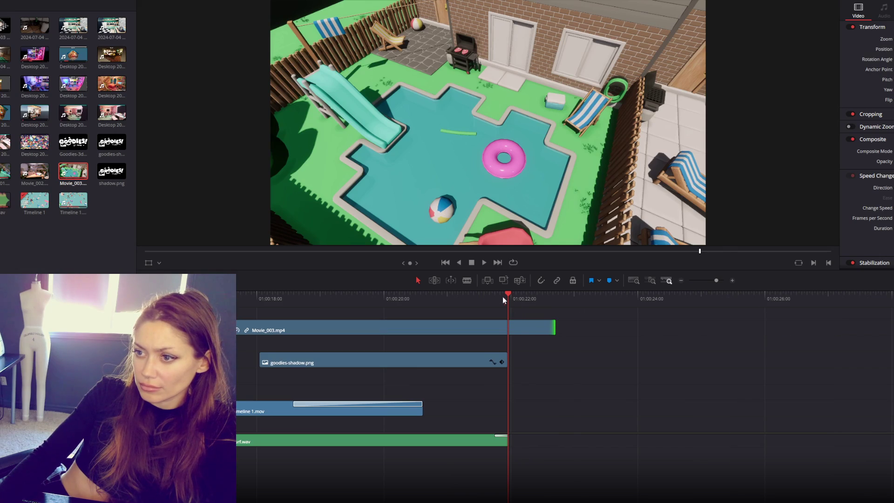
pyautogui.press('Up')
pyautogui.press('Up')
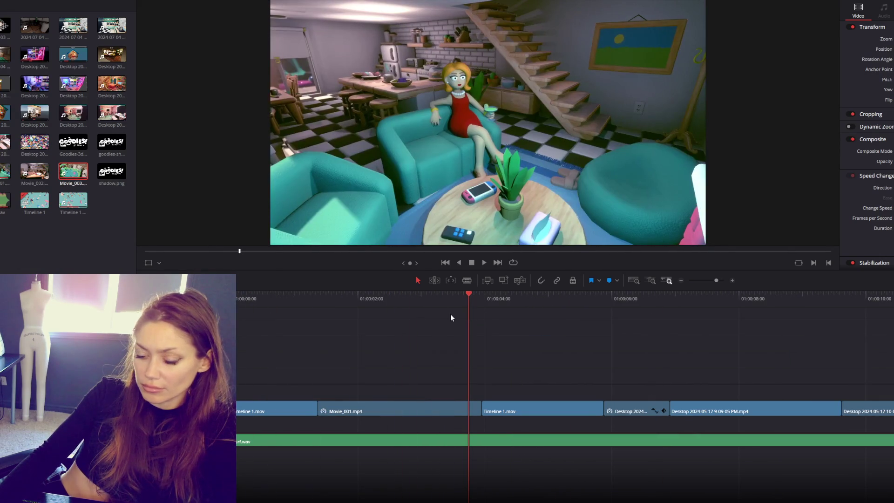
pyautogui.hscroll(10, 471, 393)
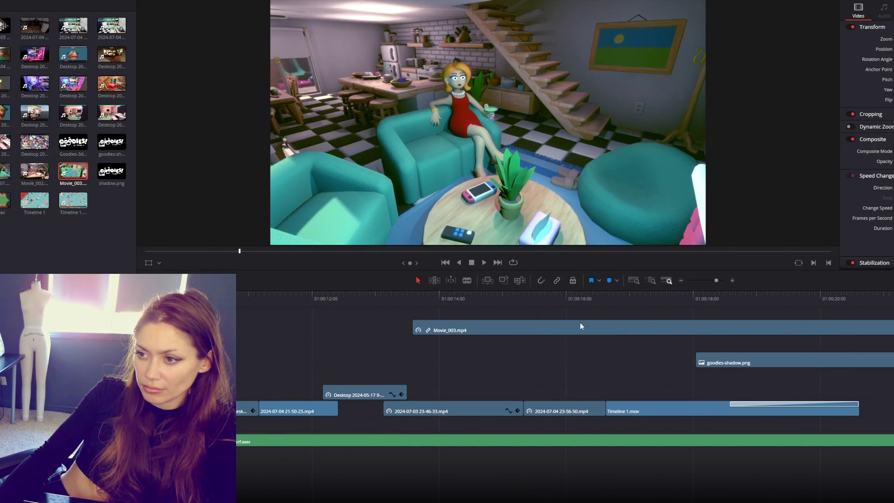
pyautogui.moveTo(455, 294)
pyautogui.mouseDown()
pyautogui.moveTo(608, 307)
pyautogui.moveTo(659, 327)
pyautogui.moveTo(591, 328)
pyautogui.mouseUp()
pyautogui.click(465, 298)
pyautogui.moveTo(464, 301)
pyautogui.mouseDown()
pyautogui.moveTo(586, 303)
pyautogui.moveTo(419, 309)
pyautogui.moveTo(557, 312)
pyautogui.moveTo(443, 312)
pyautogui.mouseUp()
pyautogui.hscroll(-5, 636, 353)
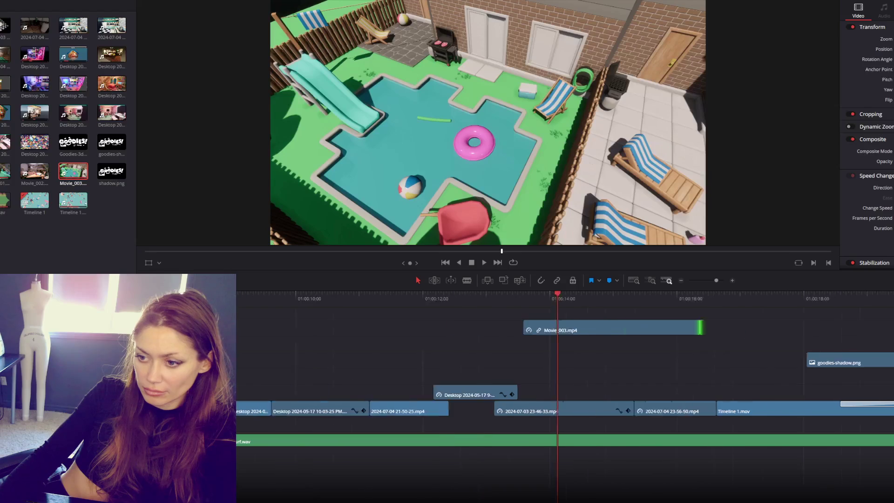
# Move Movie_003.mp4 to about 01:00:05 near the trailer start and play from there.
pyautogui.moveTo(687, 332); pyautogui.dragTo(372, 319)
pyautogui.hscroll(-10, 465, 495)
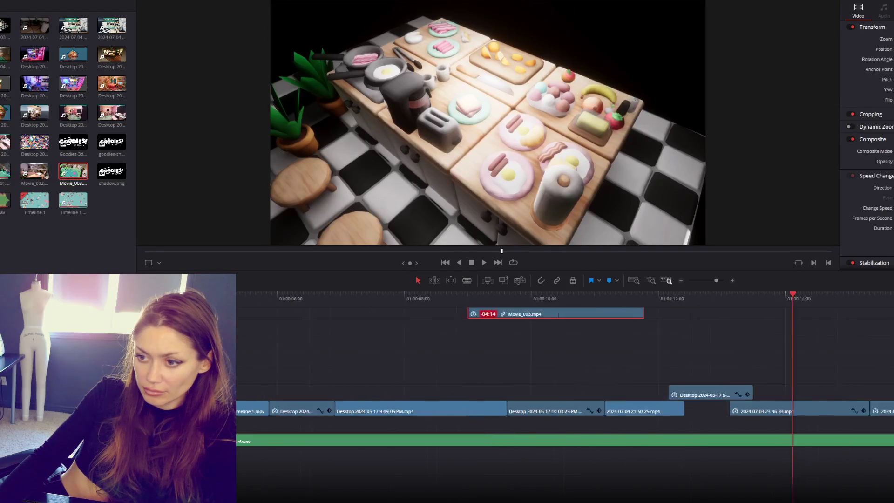
pyautogui.moveTo(864, 313)
pyautogui.mouseDown()
pyautogui.moveTo(422, 376)
pyautogui.moveTo(705, 364)
pyautogui.mouseUp()
pyautogui.hscroll(-1, 339, 479)
pyautogui.click(560, 297)
pyautogui.press('space')
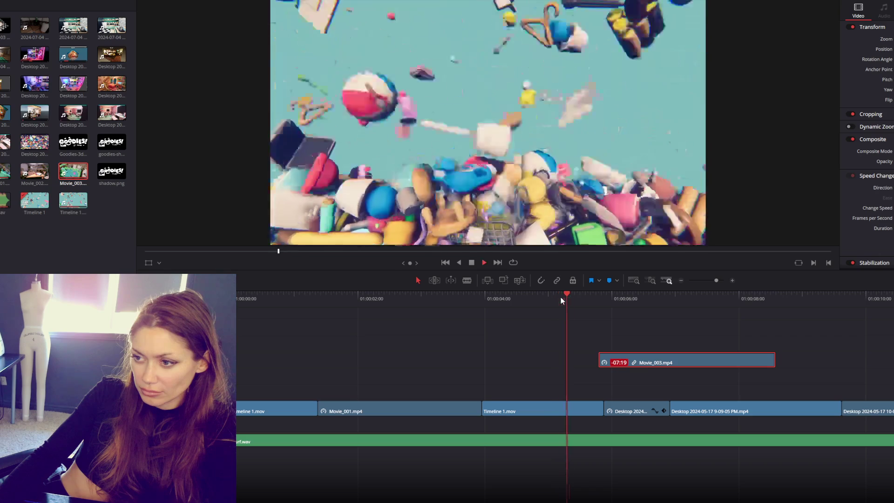
# Nudge Movie_003.mp4 a second later and lift the shortened Desktop 2024-05-17 clip onto V2.
pyautogui.moveTo(679, 364); pyautogui.dragTo(728, 364)
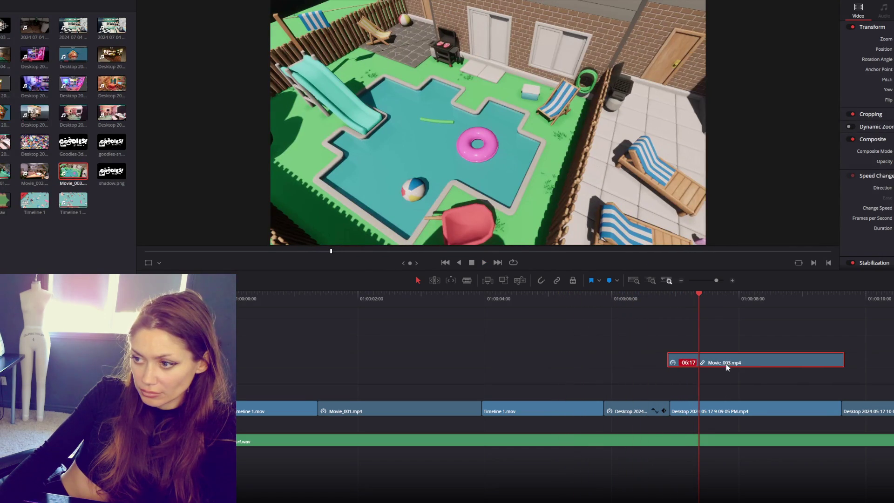
pyautogui.moveTo(722, 412); pyautogui.dragTo(893, 362)
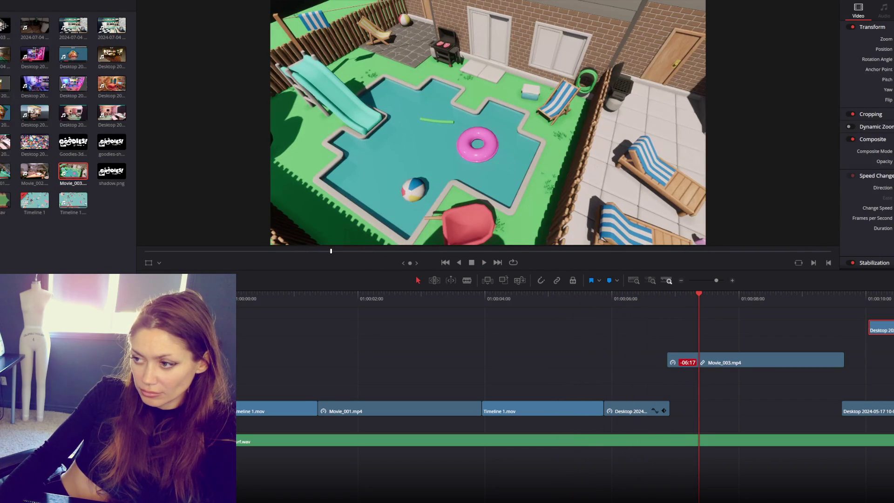
pyautogui.hscroll(5, 819, 340)
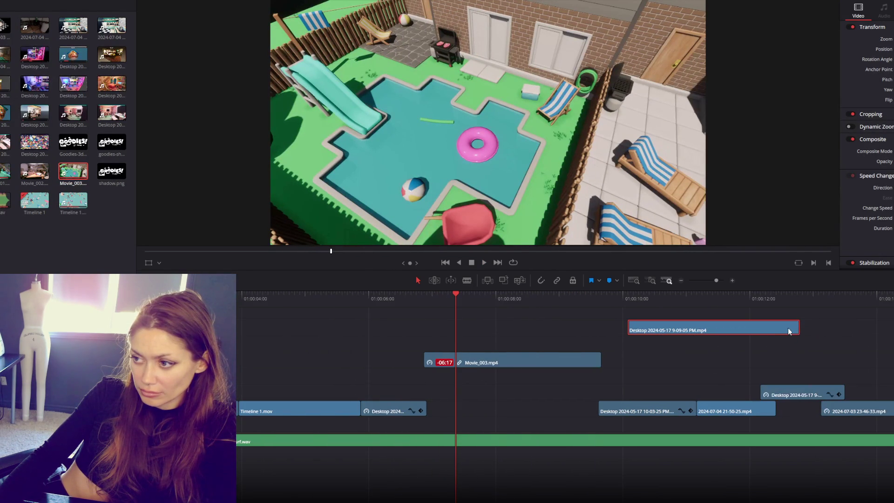
pyautogui.moveTo(795, 328)
pyautogui.mouseDown()
pyautogui.moveTo(708, 328)
pyautogui.moveTo(671, 368)
pyautogui.moveTo(865, 354)
pyautogui.moveTo(893, 342)
pyautogui.moveTo(824, 342)
pyautogui.moveTo(893, 342)
pyautogui.mouseUp()
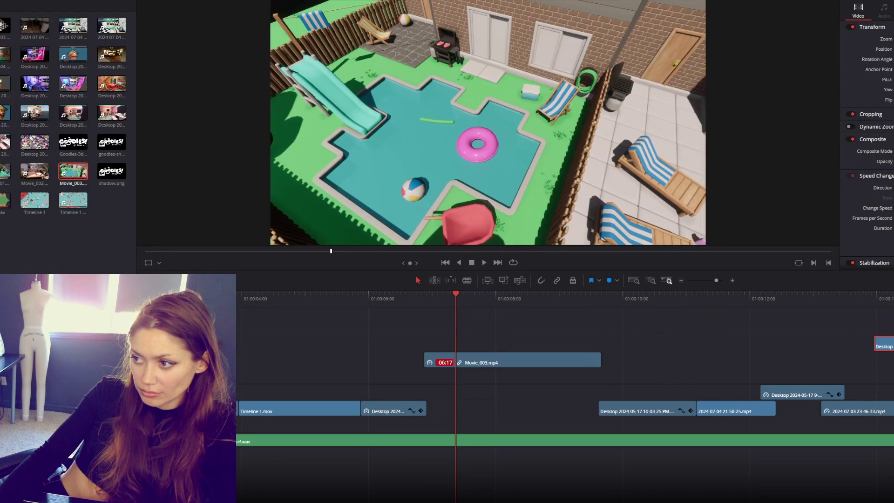
# Play the edit through to the GOODIES! 3D ASSETS logo to review it.
pyautogui.press('space')
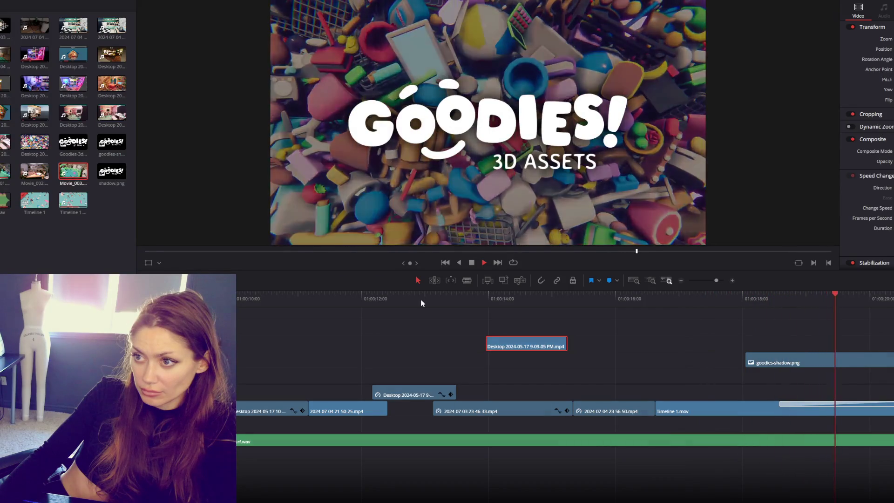
pyautogui.press('space')
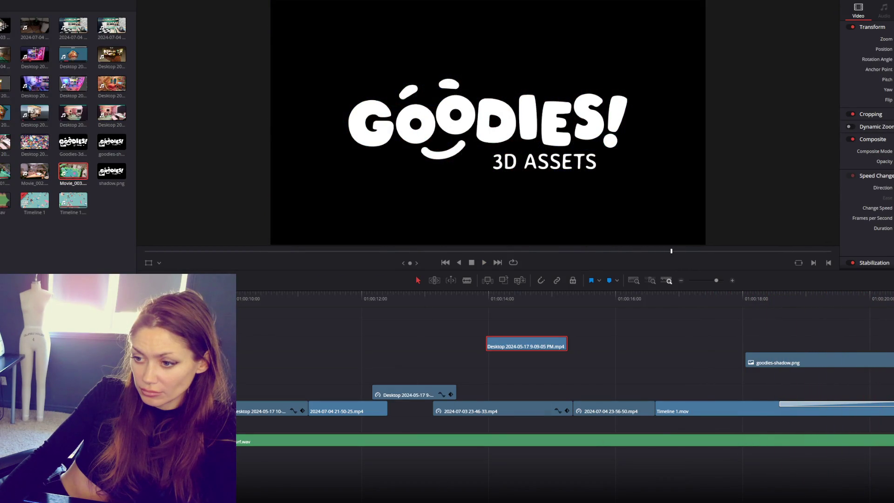
pyautogui.hscroll(-10, 747, 332)
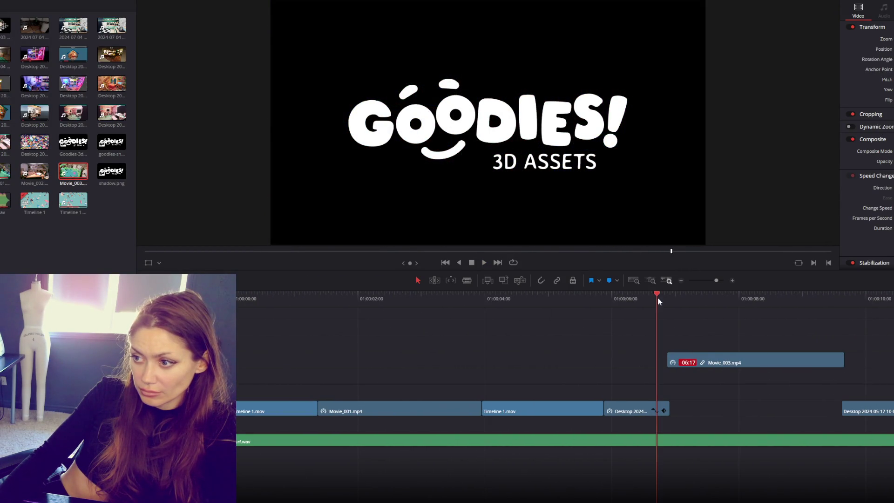
# Resync Movie_003.mp4's offset parts using Move others into place.
pyautogui.click(725, 368)
pyautogui.hscroll(10, 780, 376)
pyautogui.hscroll(5, 778, 374)
pyautogui.scroll(-8, 792, 373)
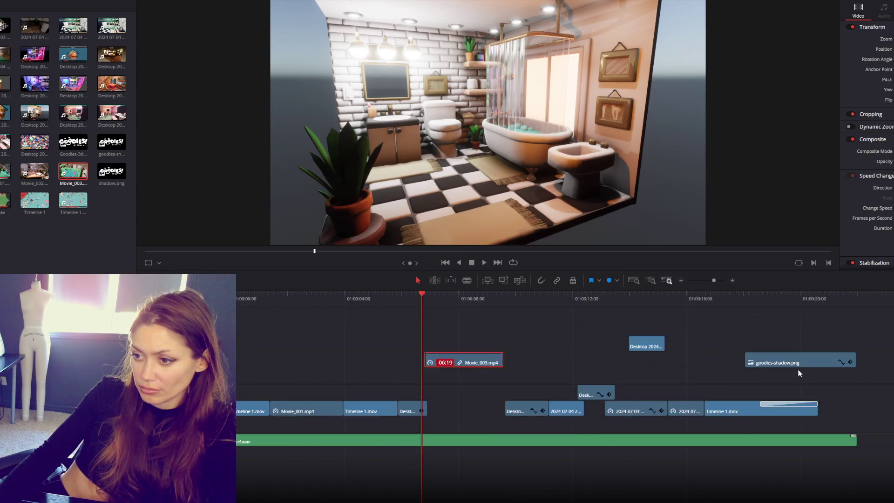
pyautogui.scroll(8, 749, 376)
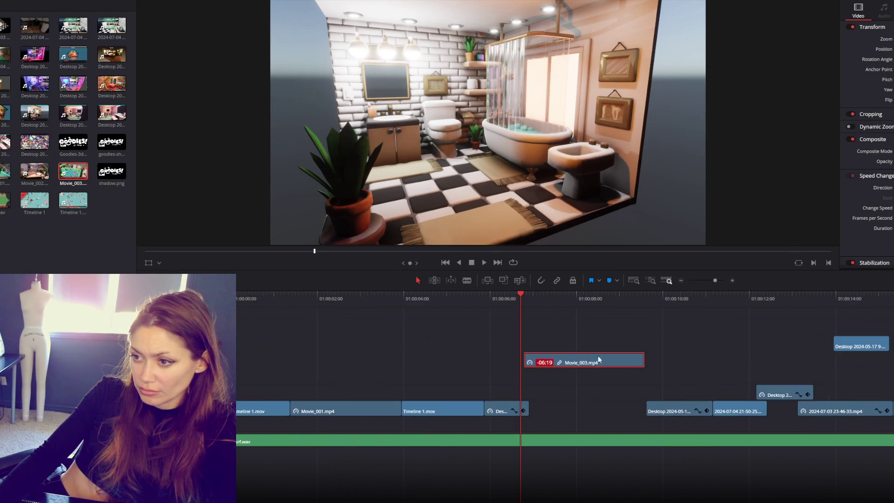
pyautogui.rightClick(545, 362)
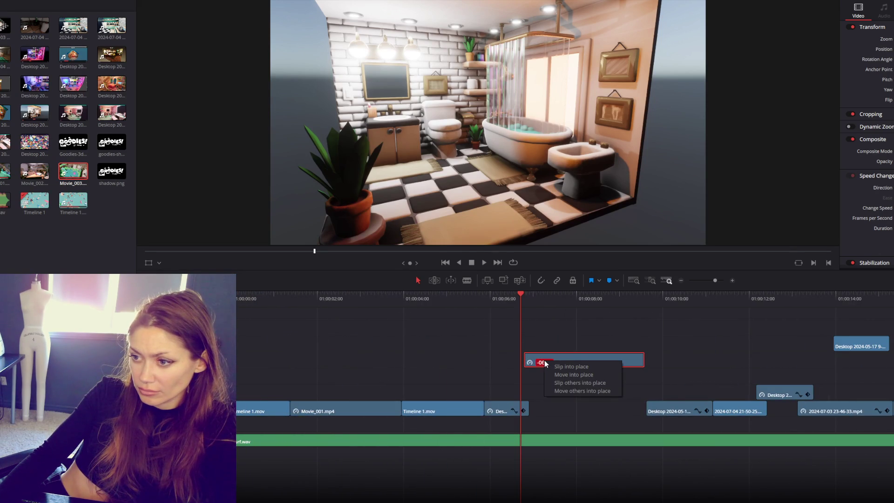
pyautogui.click(550, 391)
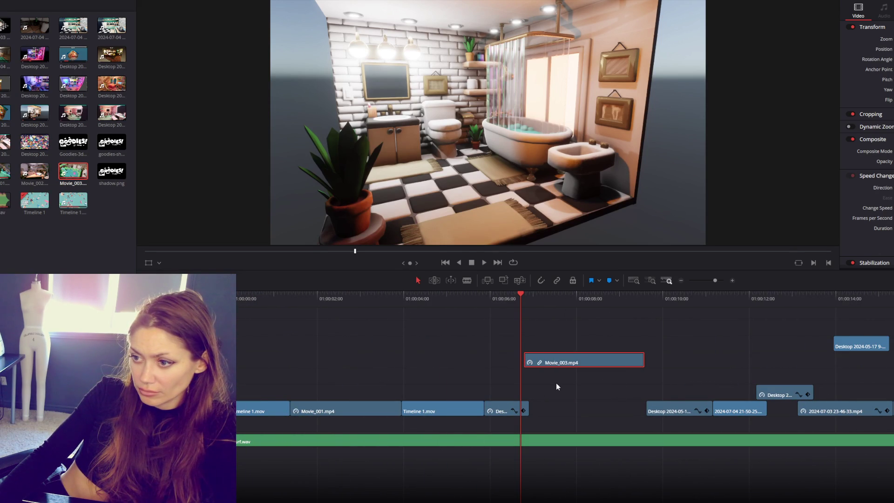
# Scrub through the opening clips and trim the main-track clip's end before Timeline 1.mov.
pyautogui.click(272, 300)
pyautogui.moveTo(271, 300)
pyautogui.mouseDown()
pyautogui.moveTo(399, 317)
pyautogui.moveTo(304, 328)
pyautogui.moveTo(353, 328)
pyautogui.mouseUp()
pyautogui.moveTo(400, 410)
pyautogui.mouseDown()
pyautogui.moveTo(344, 409)
pyautogui.moveTo(400, 409)
pyautogui.mouseUp()
# Move Movie_003.mp4 about three seconds earlier and play from near the trailer start.
pyautogui.moveTo(532, 307); pyautogui.dragTo(570, 305)
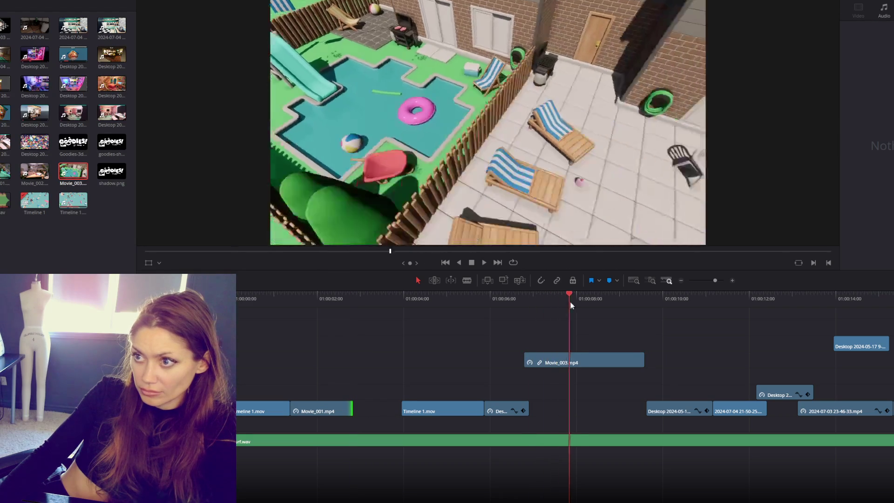
pyautogui.moveTo(589, 362); pyautogui.dragTo(423, 379)
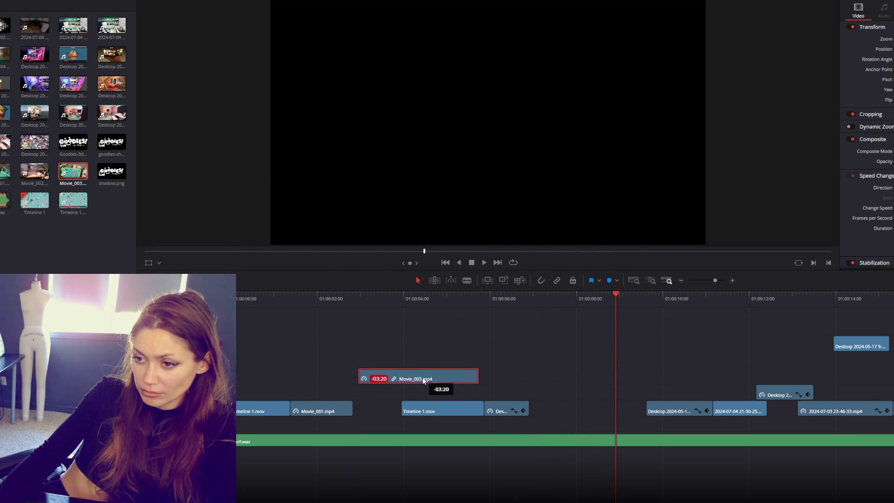
pyautogui.click(290, 303)
pyautogui.press('space')
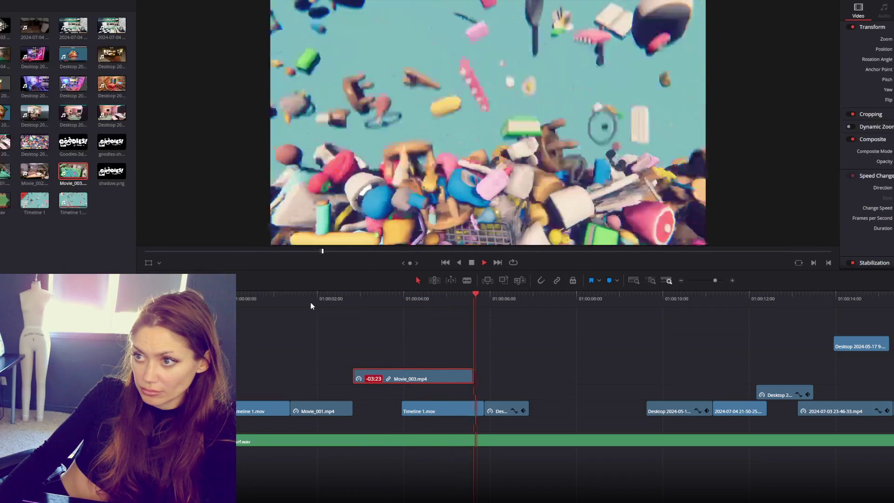
# Extend Movie_003.mp4's end into the pool scene and replay the cut from before it.
pyautogui.moveTo(473, 377)
pyautogui.mouseDown()
pyautogui.moveTo(523, 378)
pyautogui.moveTo(473, 378)
pyautogui.mouseUp()
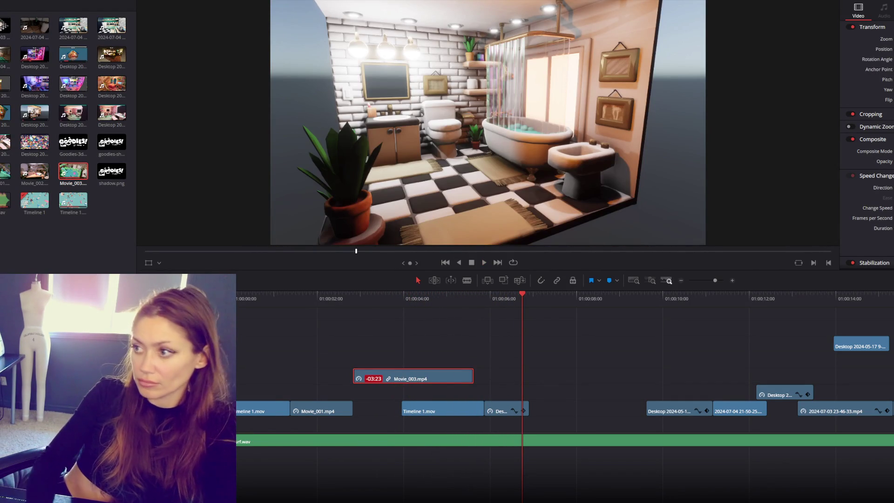
pyautogui.moveTo(472, 379)
pyautogui.mouseDown()
pyautogui.moveTo(523, 377)
pyautogui.moveTo(515, 412)
pyautogui.moveTo(554, 413)
pyautogui.mouseUp()
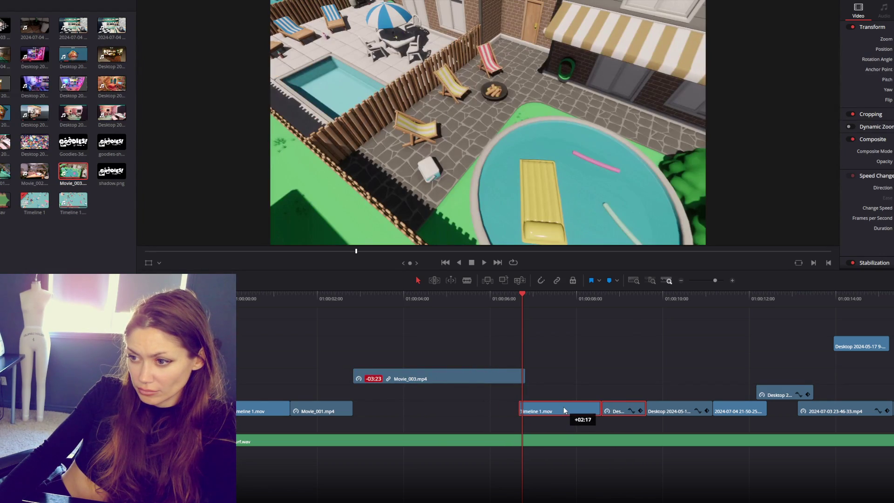
pyautogui.click(333, 301)
pyautogui.press('space')
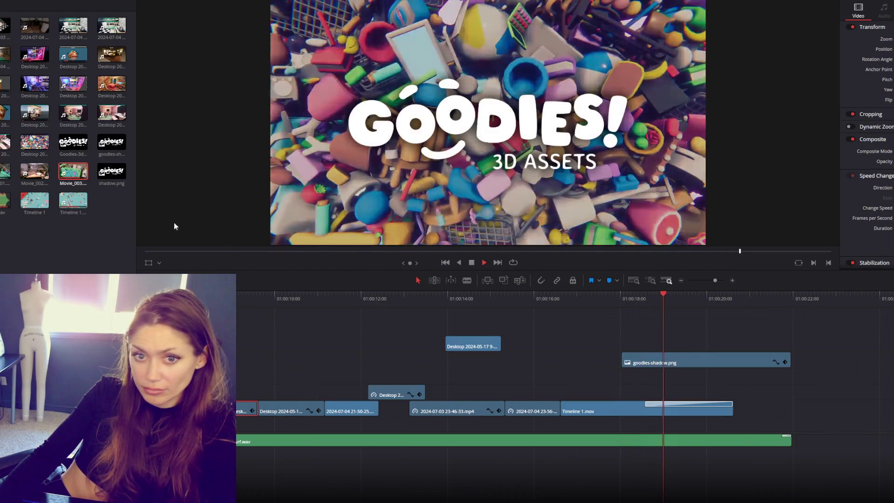
# Trim the Desktop 2024-05-1 clip's start to 01:00:12:00 on the main video track.
pyautogui.press('space')
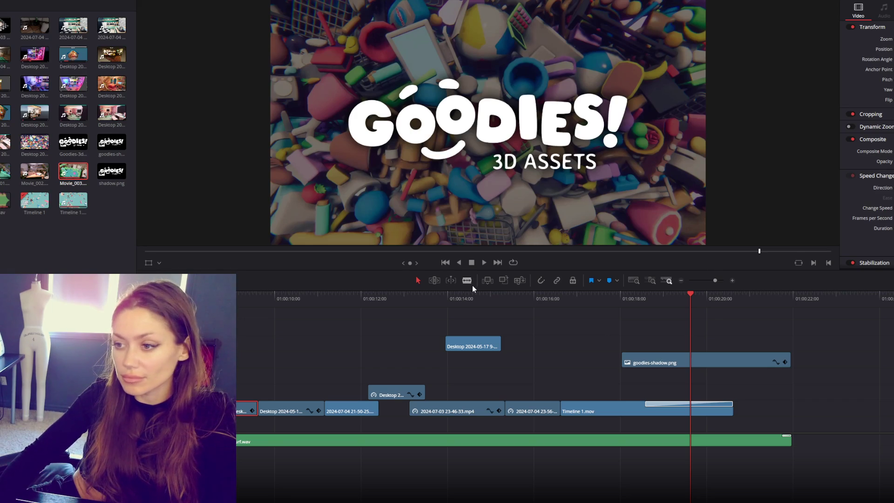
pyautogui.moveTo(467, 300)
pyautogui.mouseDown()
pyautogui.moveTo(429, 303)
pyautogui.moveTo(477, 306)
pyautogui.moveTo(253, 314)
pyautogui.moveTo(302, 315)
pyautogui.mouseUp()
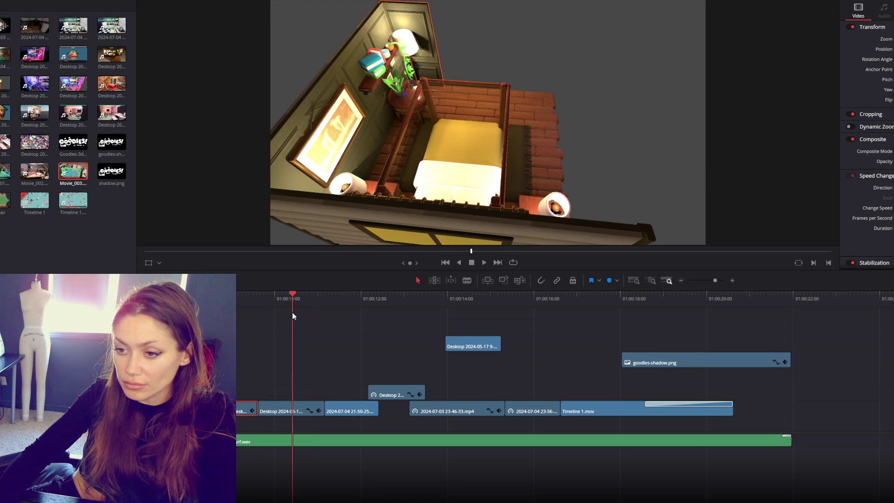
pyautogui.moveTo(262, 409)
pyautogui.mouseDown()
pyautogui.moveTo(288, 407)
pyautogui.moveTo(268, 411)
pyautogui.mouseUp()
pyautogui.moveTo(242, 305)
pyautogui.mouseDown()
pyautogui.moveTo(381, 319)
pyautogui.moveTo(356, 318)
pyautogui.mouseUp()
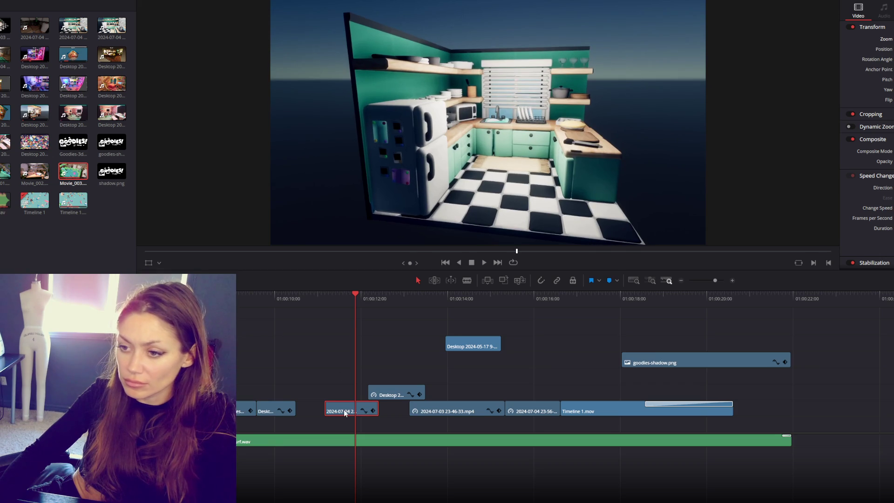
# Slide the 2024-07-04 clip into the gap, drop the desktop clip onto V1, nudge the overlay later.
pyautogui.moveTo(343, 410); pyautogui.dragTo(319, 410)
pyautogui.moveTo(389, 395); pyautogui.dragTo(378, 410)
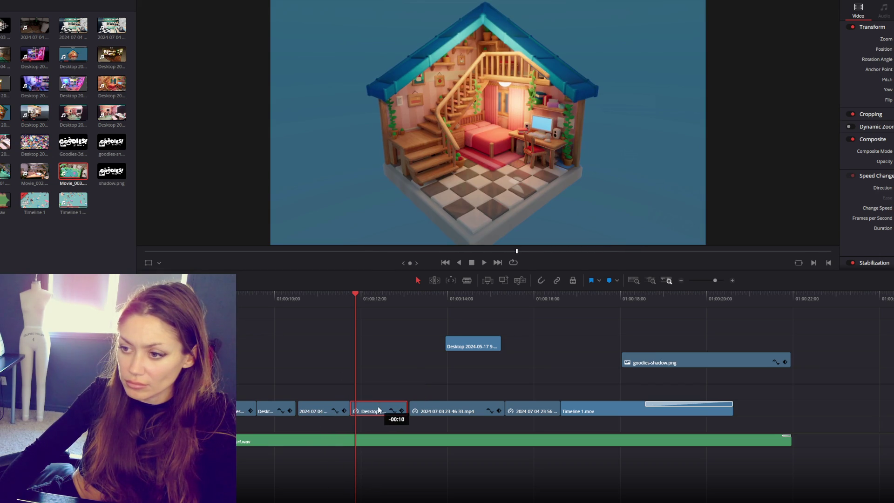
pyautogui.moveTo(423, 297)
pyautogui.mouseDown()
pyautogui.moveTo(463, 295)
pyautogui.moveTo(512, 308)
pyautogui.mouseUp()
pyautogui.moveTo(471, 345); pyautogui.dragTo(477, 346)
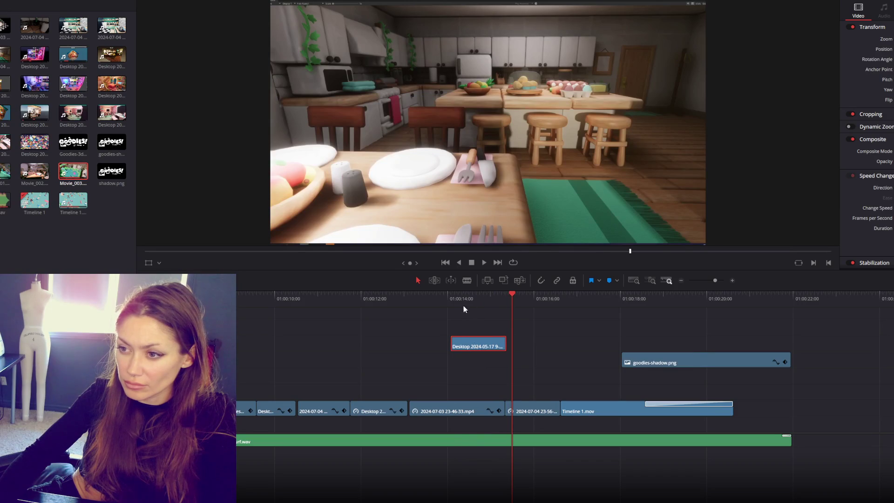
# Preview from the bunk-bed room shot to the GOODIES! title.
pyautogui.click(465, 301)
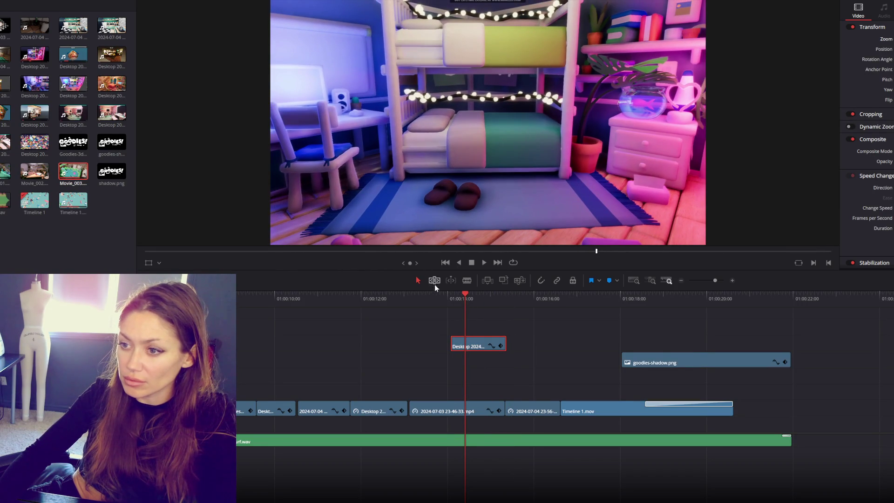
pyautogui.press('space')
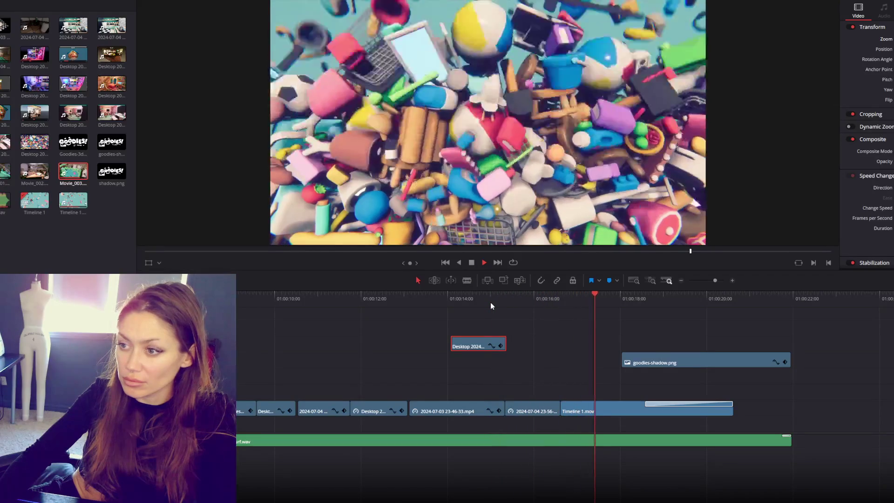
pyautogui.press('space')
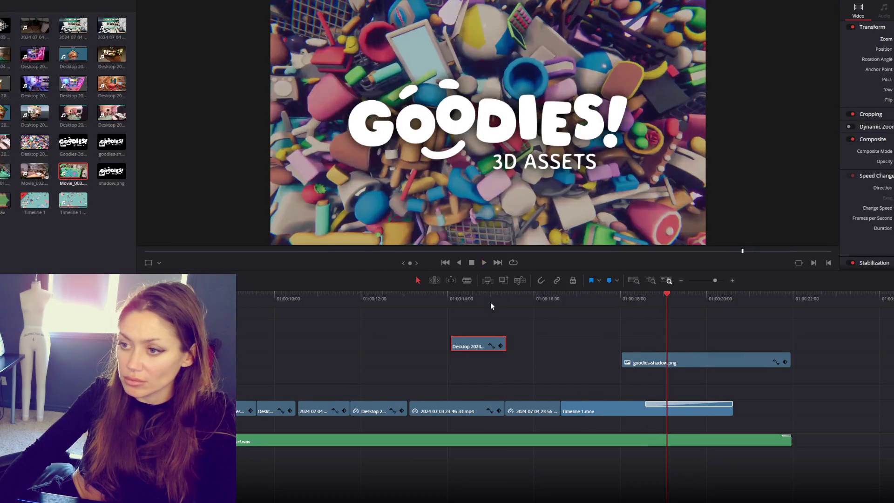
# Return to the timeline start, dismiss Movie_003.mp4's clip options, and play the opening.
pyautogui.hscroll(-5, 564, 373)
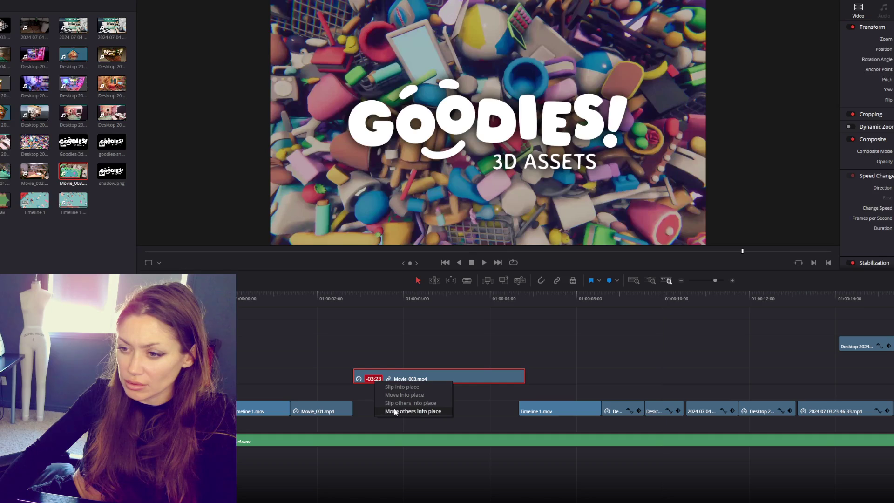
pyautogui.press('Home')
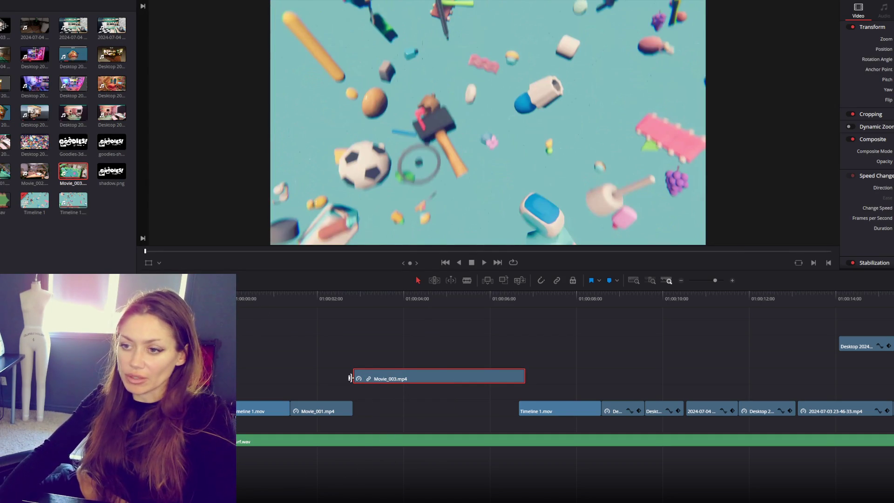
pyautogui.rightClick(392, 378)
pyautogui.click(369, 381)
pyautogui.rightClick(368, 380)
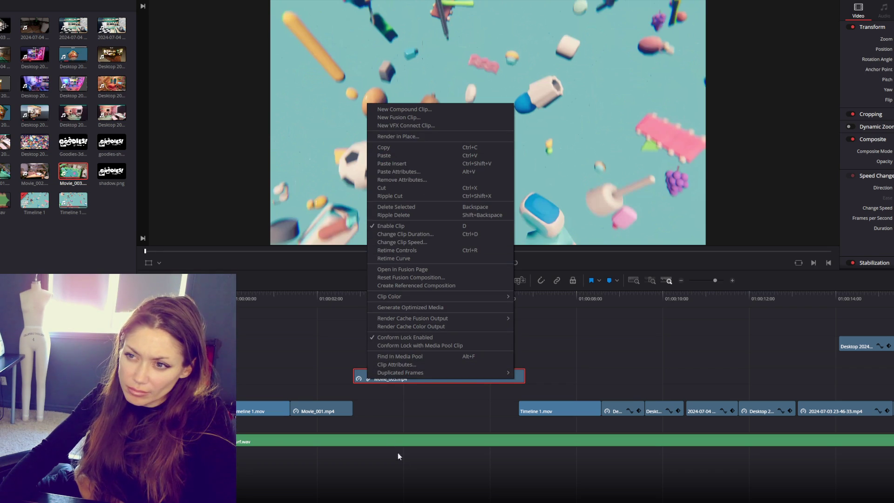
pyautogui.click(398, 468)
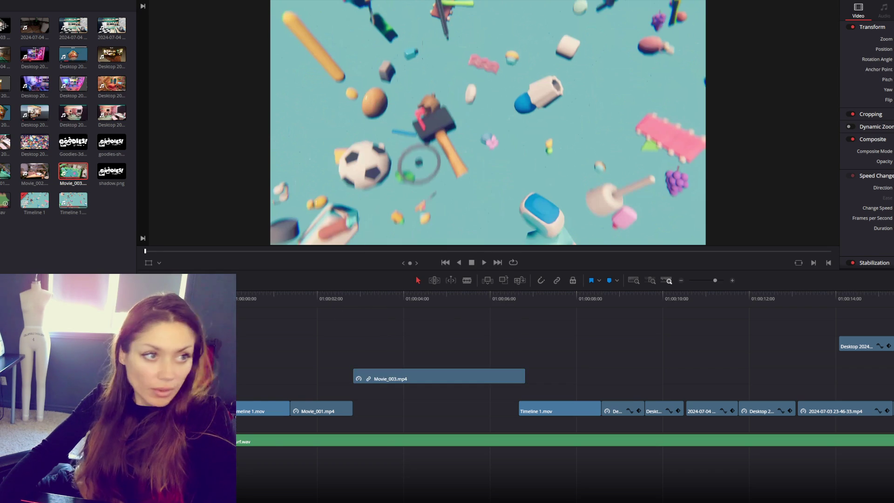
pyautogui.click(484, 263)
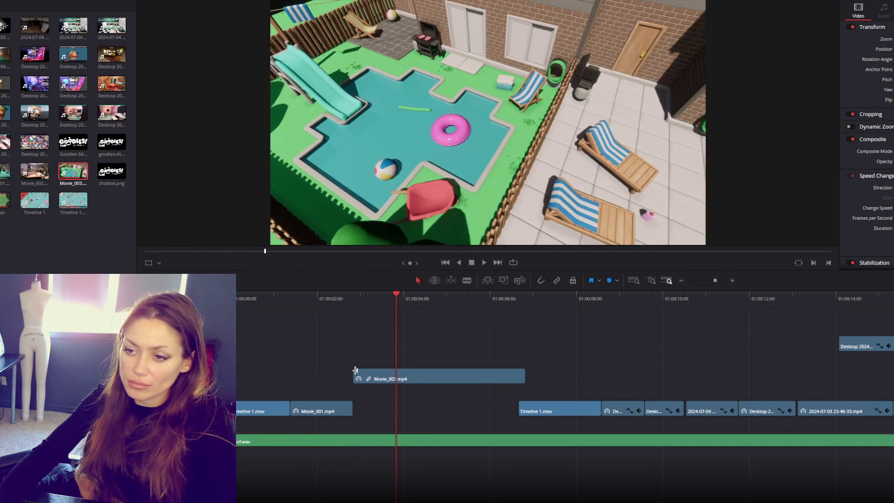
# Start Movie_003.mp4 slightly later, extend Movie_001.mp4 to meet it, and review the cut.
pyautogui.moveTo(353, 375); pyautogui.dragTo(372, 375)
pyautogui.moveTo(356, 407); pyautogui.dragTo(373, 407)
pyautogui.click(357, 296)
pyautogui.press('space')
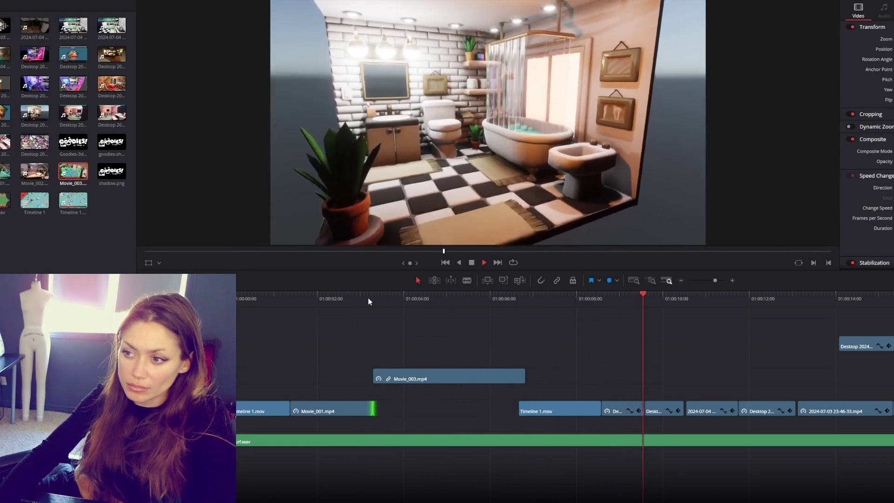
pyautogui.click(684, 409)
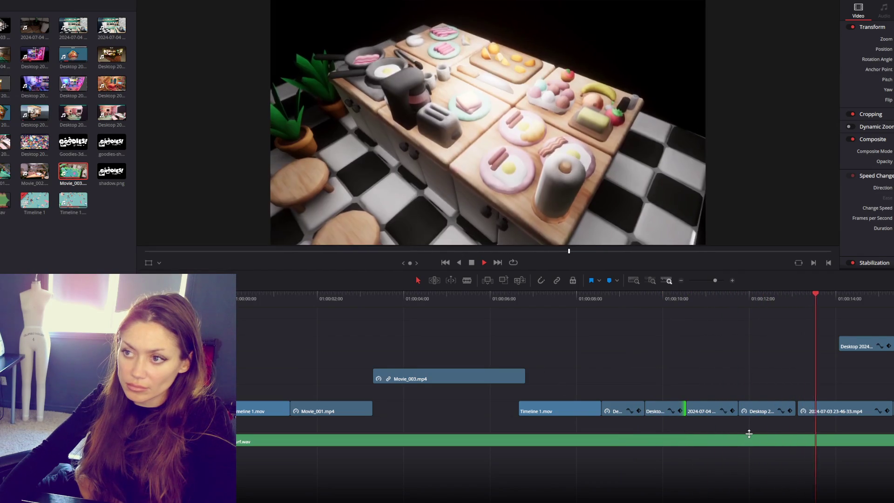
pyautogui.moveTo(796, 410); pyautogui.dragTo(799, 411)
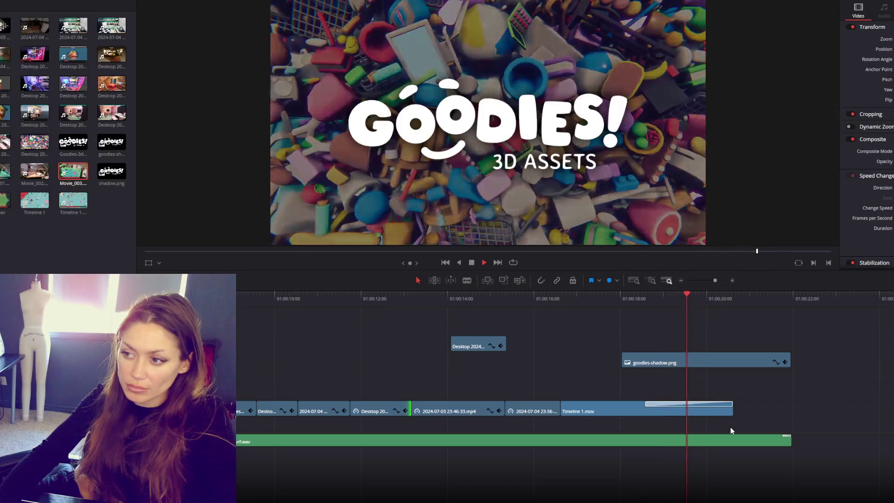
pyautogui.click(622, 360)
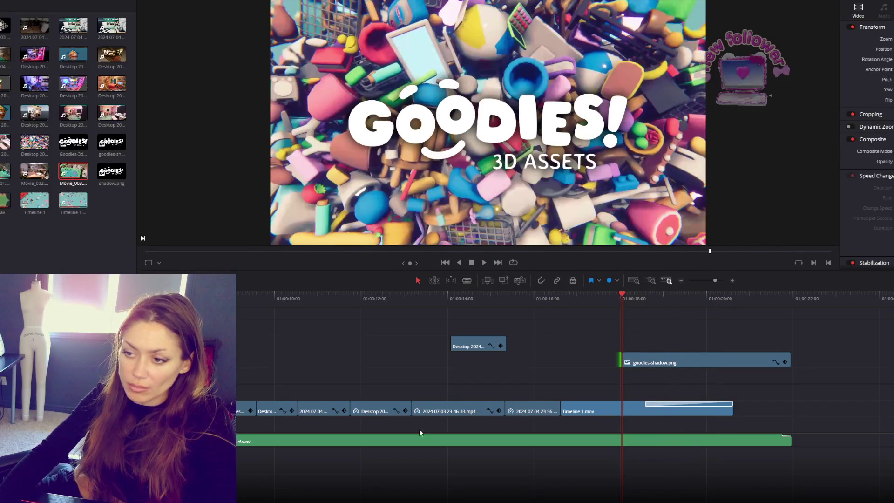
pyautogui.hscroll(-5, 564, 372)
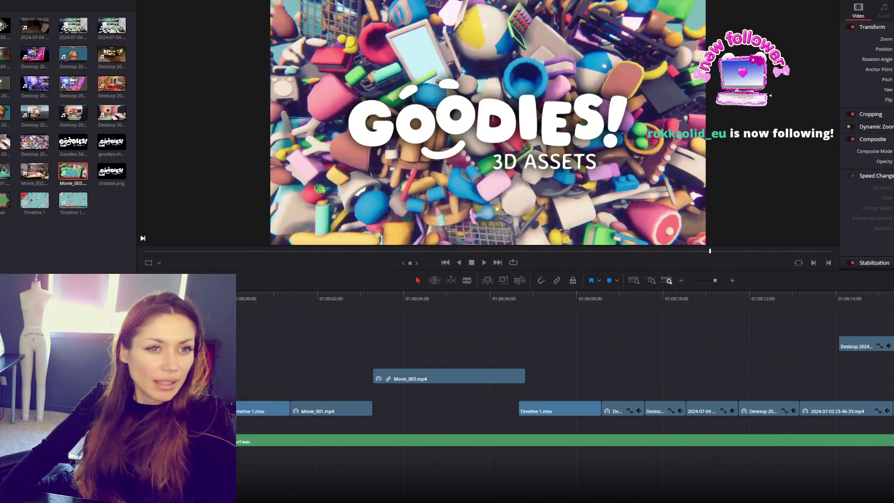
pyautogui.moveTo(277, 300)
pyautogui.mouseDown()
pyautogui.moveTo(305, 296)
pyautogui.moveTo(296, 298)
pyautogui.mouseUp()
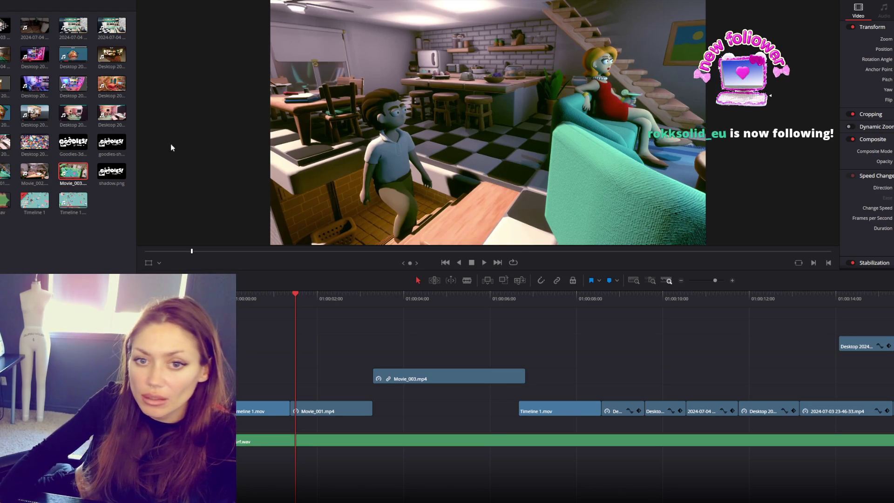
# Preview the edit around the Movie_003.mp4 overlay near 01:00:04.
pyautogui.moveTo(314, 299); pyautogui.dragTo(359, 304)
pyautogui.press('space')
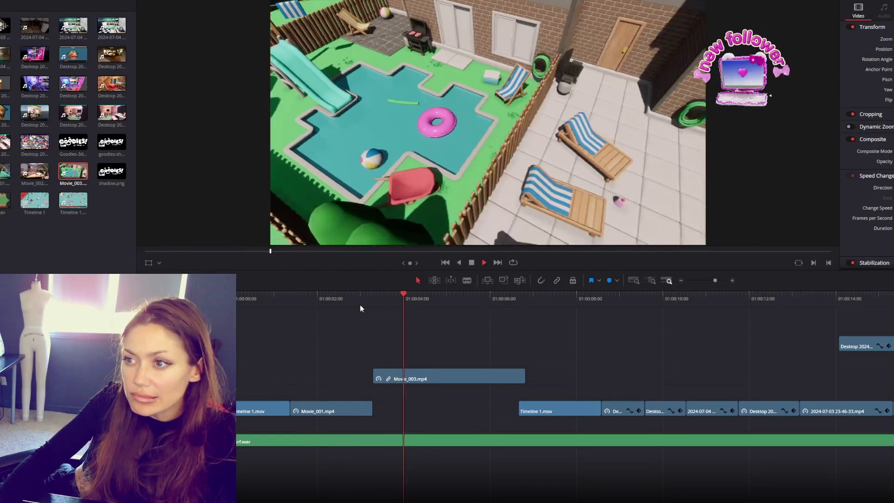
pyautogui.press('space')
pyautogui.moveTo(423, 292); pyautogui.dragTo(395, 298)
pyautogui.press('space')
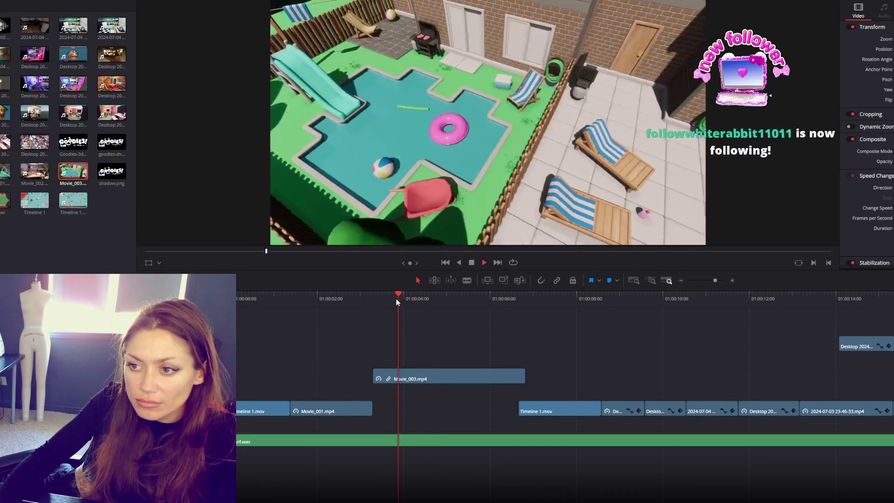
pyautogui.click(398, 298)
pyautogui.press('space')
# Shift and trim Movie_003.mp4, and extend Movie_001.mp4 up to the overlay's start.
pyautogui.moveTo(420, 376); pyautogui.dragTo(448, 375)
pyautogui.moveTo(372, 411); pyautogui.dragTo(400, 412)
pyautogui.moveTo(553, 375); pyautogui.dragTo(518, 374)
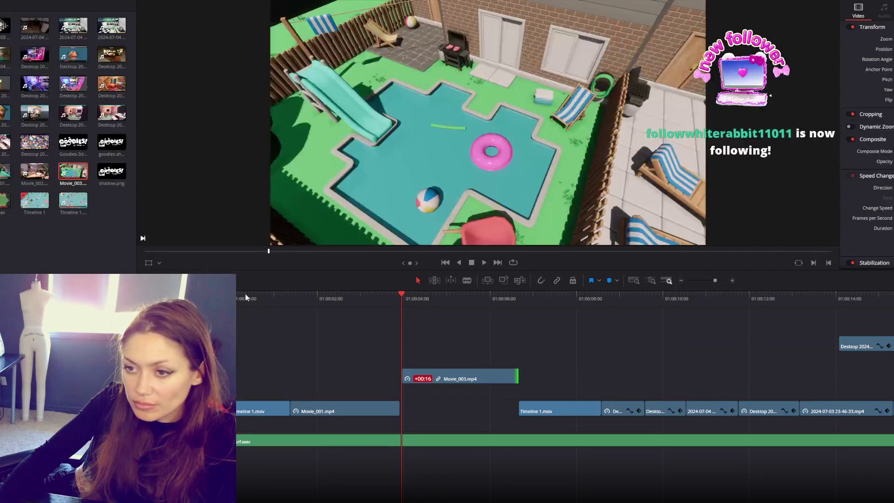
pyautogui.press('Left')
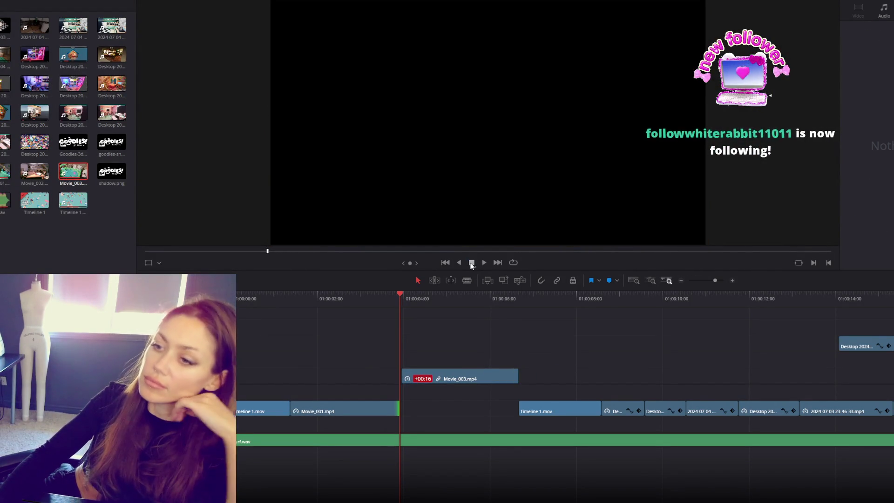
pyautogui.moveTo(437, 378); pyautogui.dragTo(398, 376)
# Play the trailer from the start and scrub back through the kitchen footage.
pyautogui.press('Up')
pyautogui.press('Up')
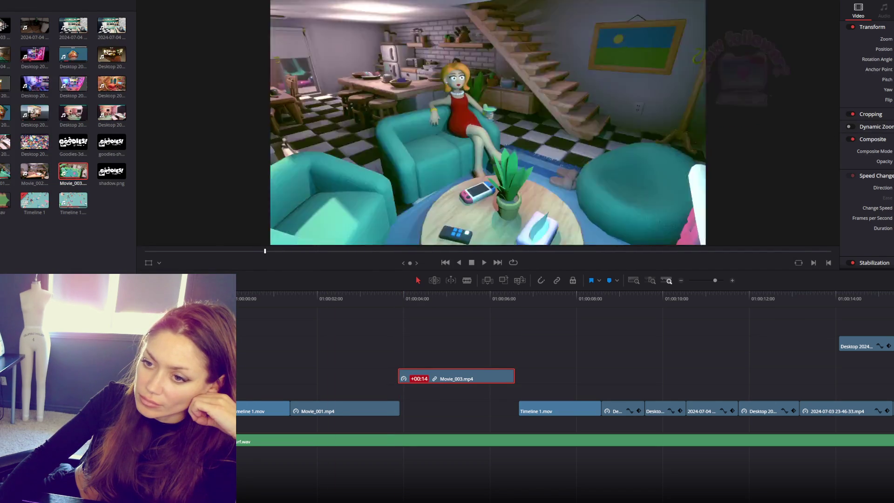
pyautogui.click(485, 263)
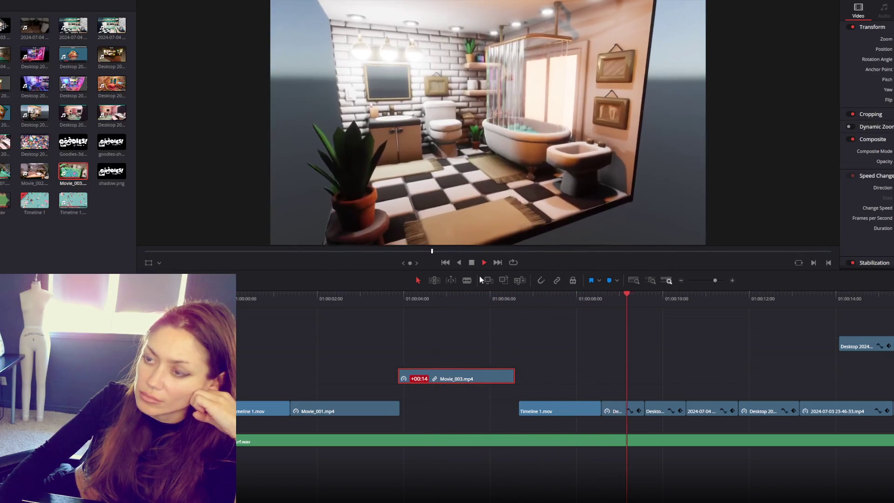
pyautogui.click(471, 264)
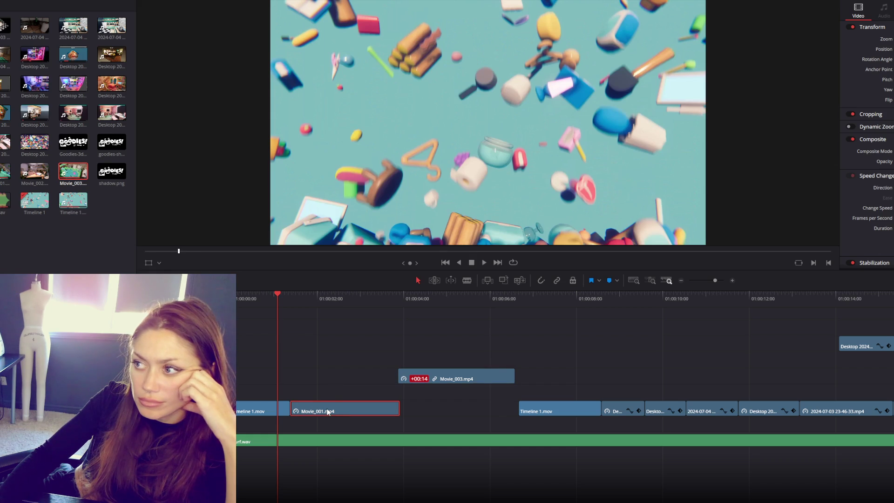
pyautogui.click(333, 317)
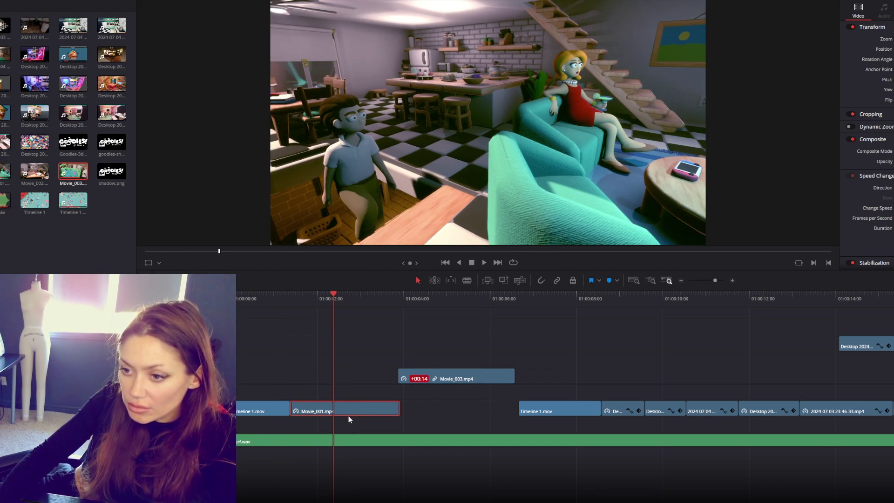
pyautogui.moveTo(303, 307)
pyautogui.mouseDown()
pyautogui.moveTo(292, 301)
pyautogui.moveTo(308, 308)
pyautogui.mouseUp()
# Extend Movie_001.mp4's end further, then play the whole trailer through to the GOODIES! logo.
pyautogui.moveTo(295, 406); pyautogui.dragTo(419, 408)
pyautogui.moveTo(326, 298)
pyautogui.mouseDown()
pyautogui.moveTo(355, 294)
pyautogui.moveTo(407, 312)
pyautogui.mouseUp()
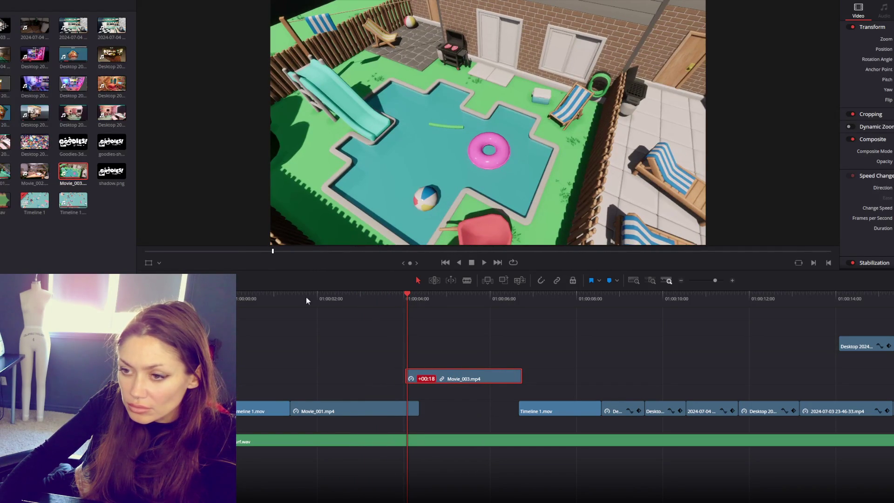
pyautogui.press('Home')
pyautogui.press('space')
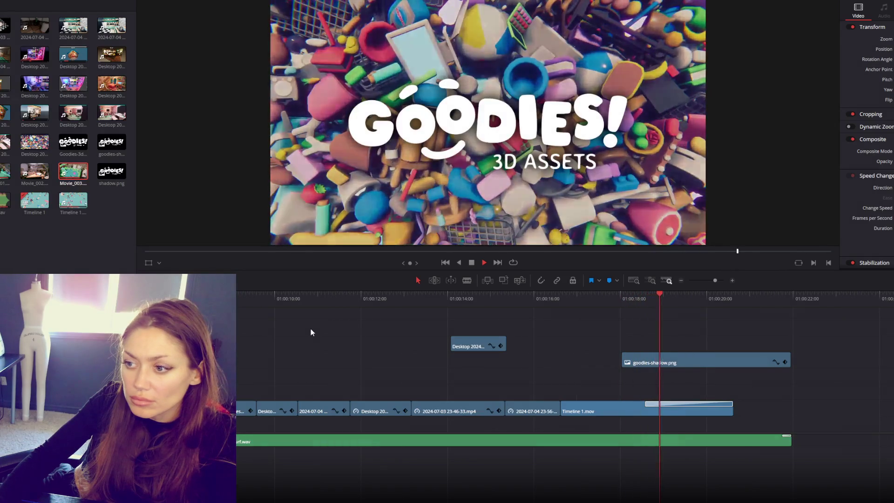
pyautogui.click(557, 297)
# Lift the clip under the playhead to a higher track and lengthen the upper clip's start.
pyautogui.click(534, 299)
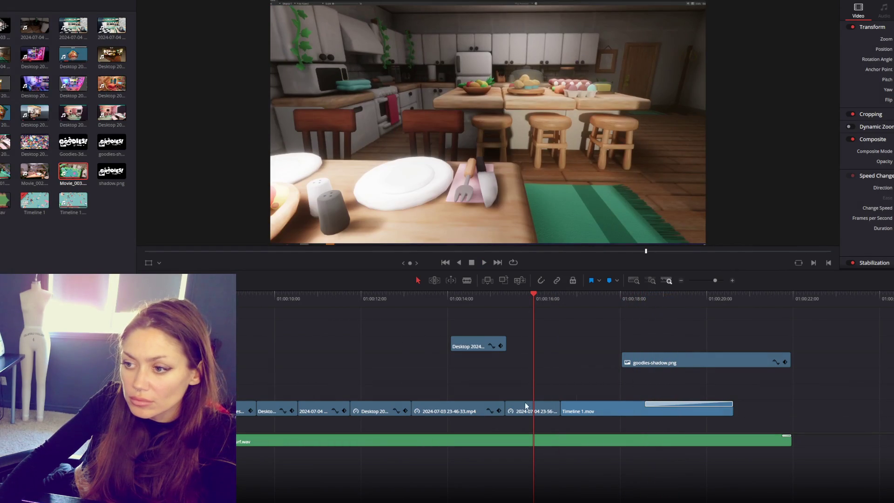
pyautogui.moveTo(537, 399)
pyautogui.mouseDown()
pyautogui.moveTo(566, 338)
pyautogui.moveTo(633, 326)
pyautogui.moveTo(589, 333)
pyautogui.mouseUp()
pyautogui.moveTo(657, 325)
pyautogui.mouseDown()
pyautogui.moveTo(592, 332)
pyautogui.moveTo(542, 408)
pyautogui.moveTo(504, 408)
pyautogui.mouseUp()
pyautogui.moveTo(474, 300)
pyautogui.mouseDown()
pyautogui.moveTo(498, 300)
pyautogui.moveTo(458, 305)
pyautogui.moveTo(515, 305)
pyautogui.moveTo(491, 305)
pyautogui.mouseUp()
pyautogui.moveTo(452, 344); pyautogui.dragTo(444, 343)
pyautogui.moveTo(440, 298)
pyautogui.mouseDown()
pyautogui.moveTo(467, 297)
pyautogui.moveTo(384, 311)
pyautogui.moveTo(307, 311)
pyautogui.mouseUp()
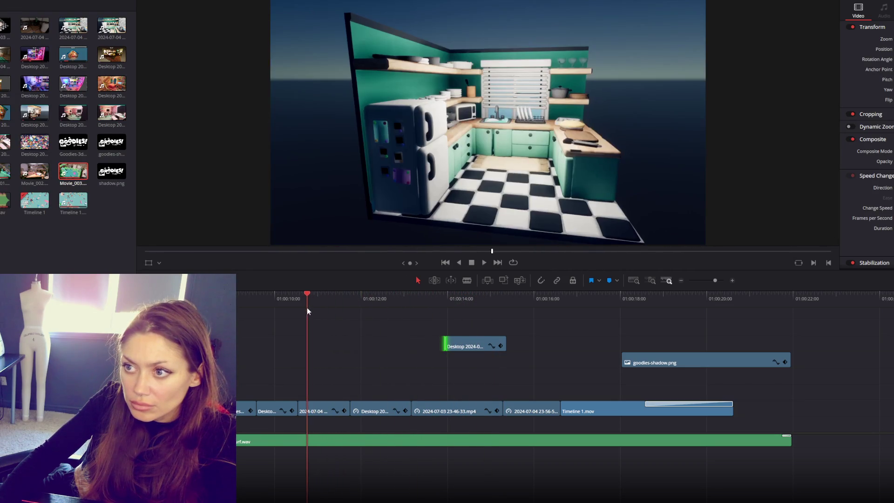
# Move the 2024-07-04 clip from V1 up onto V2, slightly to the right.
pyautogui.click(328, 412)
pyautogui.moveTo(320, 294)
pyautogui.mouseDown()
pyautogui.moveTo(340, 291)
pyautogui.moveTo(311, 294)
pyautogui.moveTo(346, 294)
pyautogui.moveTo(319, 297)
pyautogui.mouseUp()
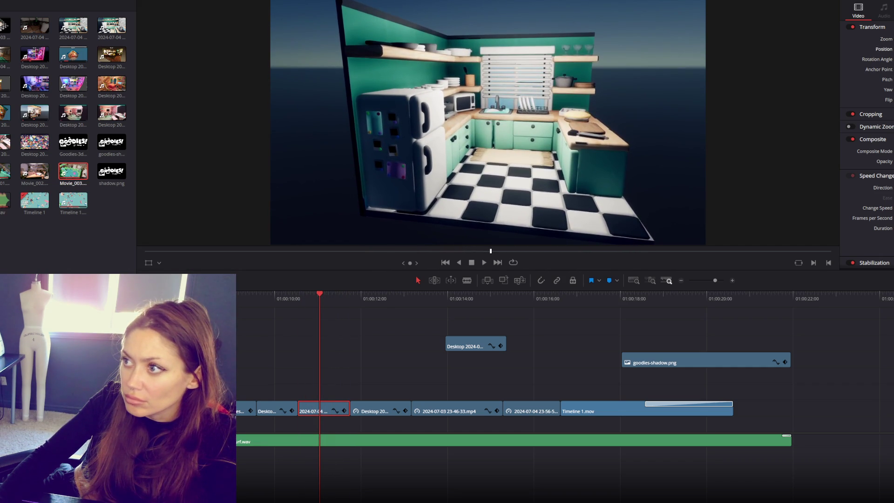
pyautogui.moveTo(331, 406)
pyautogui.mouseDown()
pyautogui.moveTo(419, 373)
pyautogui.moveTo(533, 373)
pyautogui.moveTo(360, 381)
pyautogui.mouseUp()
pyautogui.click(284, 298)
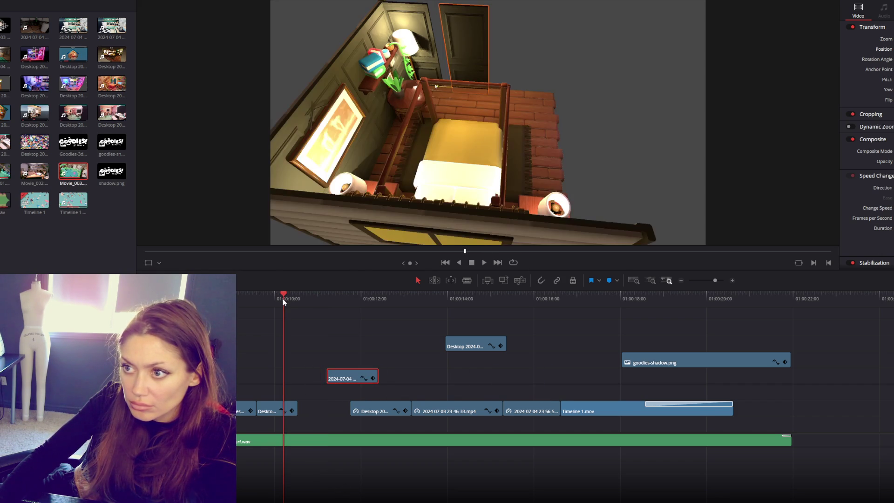
# Slide the Desktop clip left into the gap and play back the section.
pyautogui.hscroll(-3, 450, 326)
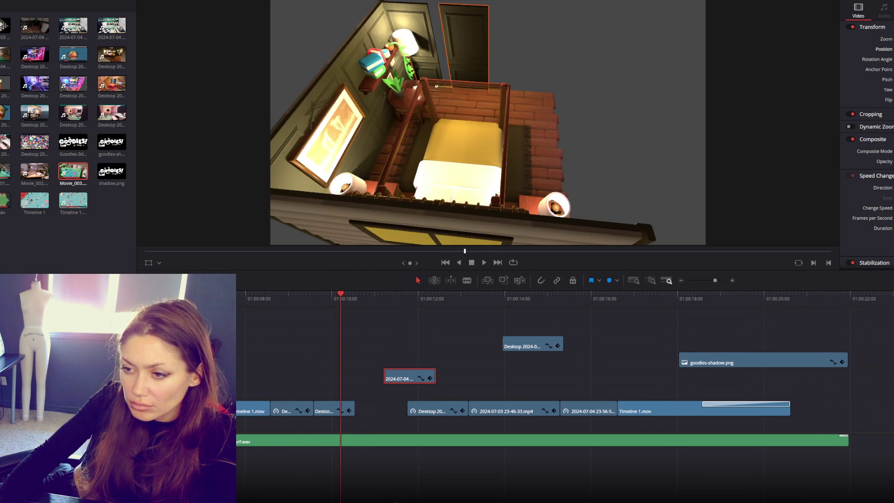
pyautogui.click(448, 294)
pyautogui.moveTo(431, 412); pyautogui.dragTo(379, 409)
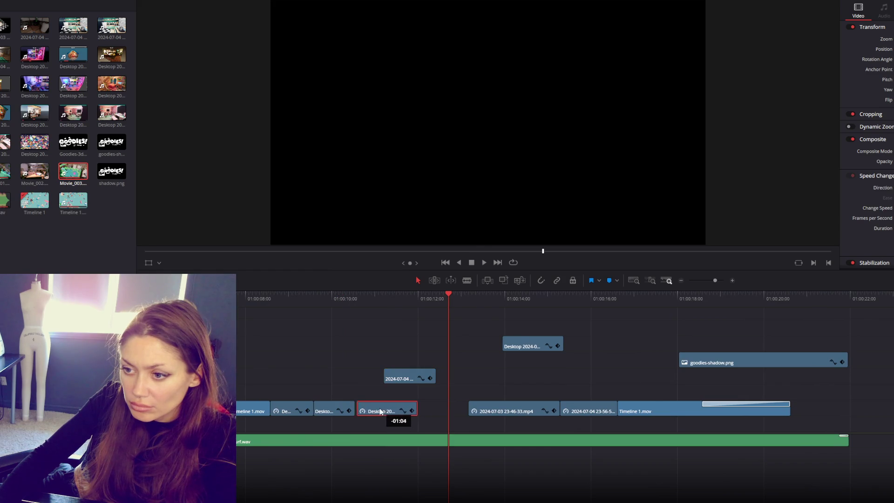
pyautogui.moveTo(352, 298); pyautogui.dragTo(382, 300)
pyautogui.click(522, 297)
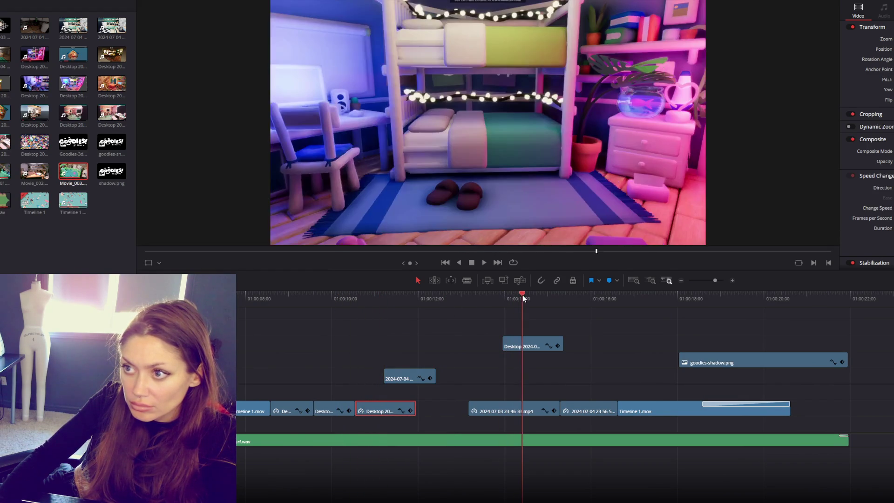
pyautogui.press('space')
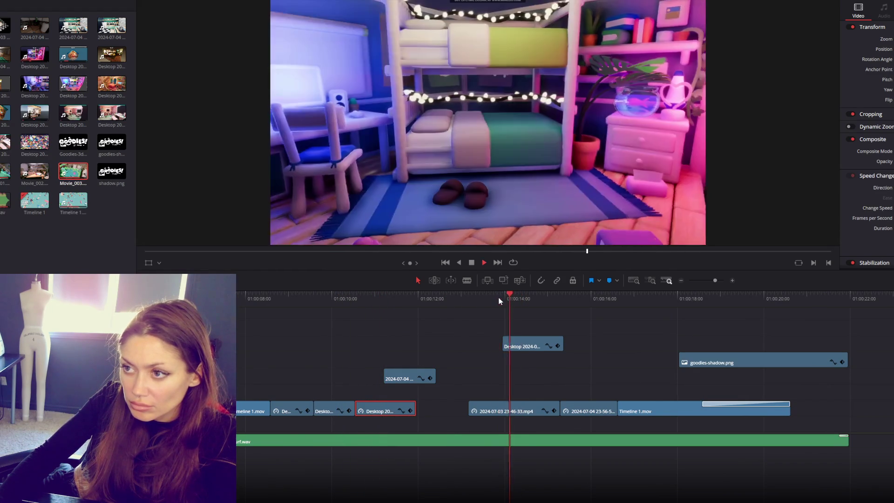
pyautogui.click(340, 298)
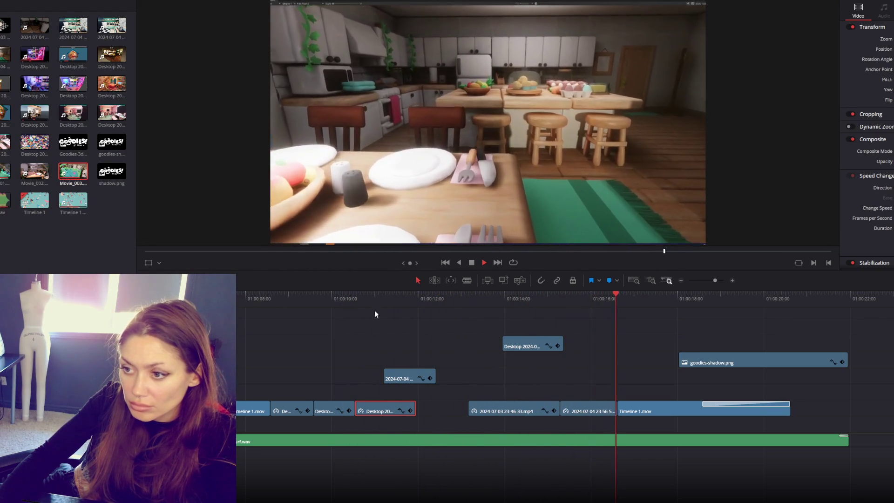
pyautogui.press('space')
# Move the Desktop clip up a track and earlier, then check frames along the timeline.
pyautogui.hscroll(-3, 579, 346)
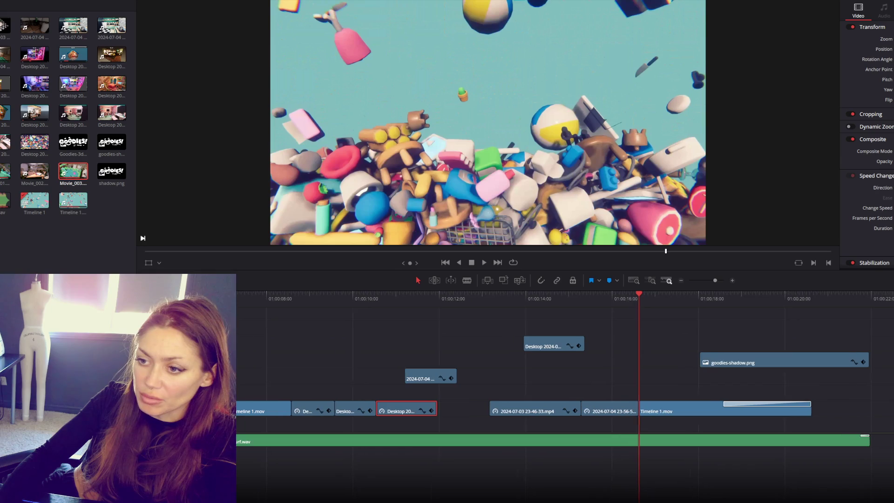
pyautogui.moveTo(580, 346); pyautogui.dragTo(433, 317)
pyautogui.moveTo(344, 329); pyautogui.dragTo(339, 329)
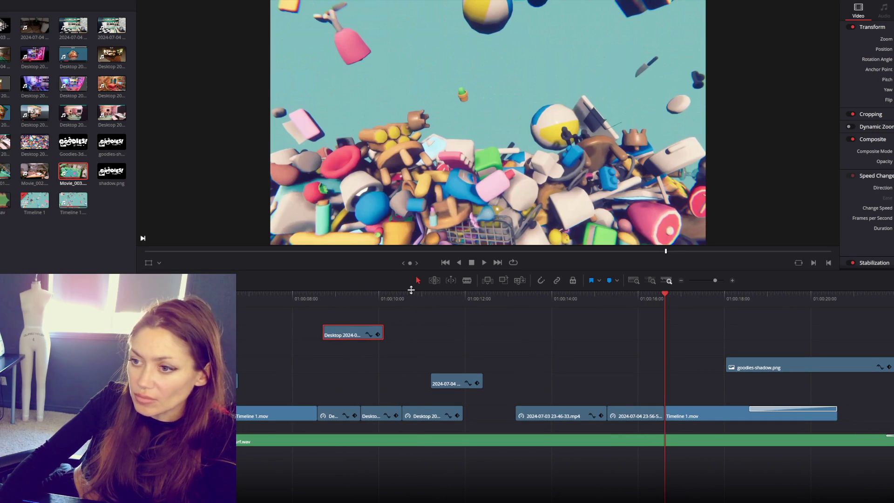
pyautogui.click(418, 295)
pyautogui.click(456, 298)
pyautogui.click(550, 298)
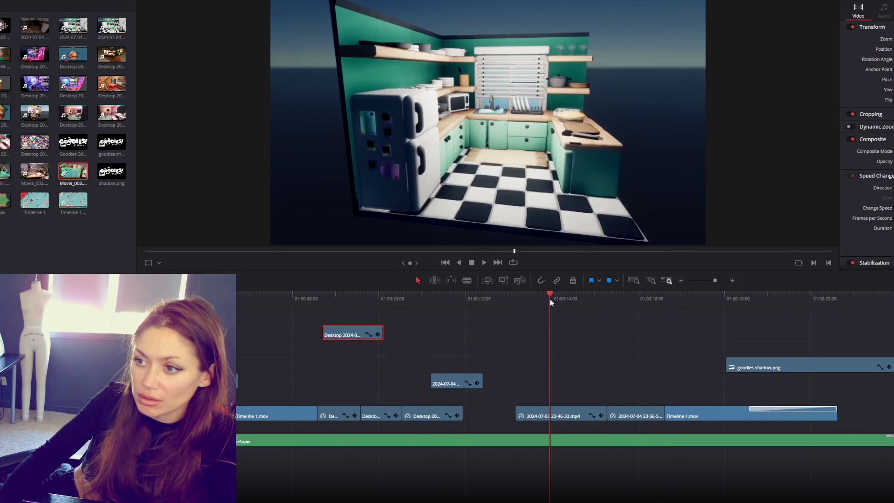
pyautogui.click(622, 293)
# Return the 2024-07-04 clip to the upper track and nudge the main-track Desktop clip to close the gap.
pyautogui.moveTo(424, 379); pyautogui.dragTo(336, 366)
pyautogui.moveTo(440, 415); pyautogui.dragTo(507, 408)
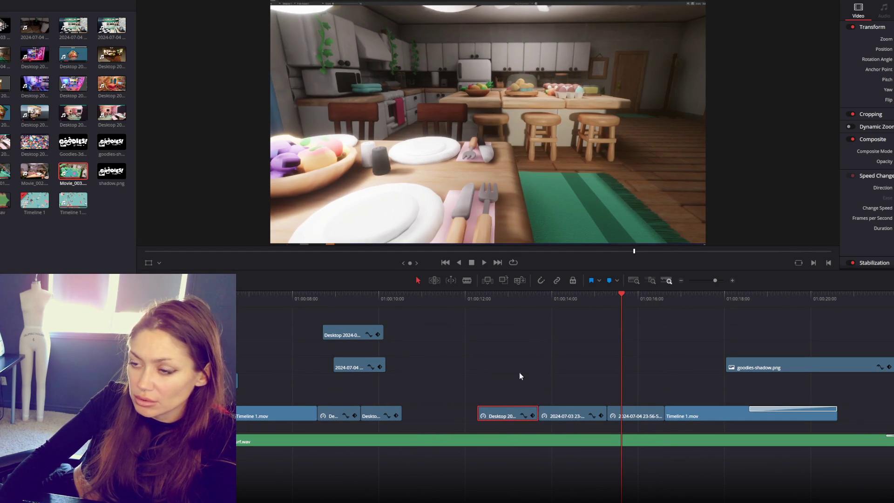
pyautogui.click(455, 299)
pyautogui.press('space')
pyautogui.press('space')
pyautogui.moveTo(515, 414)
pyautogui.mouseDown()
pyautogui.moveTo(530, 415)
pyautogui.moveTo(507, 415)
pyautogui.mouseUp()
pyautogui.click(478, 296)
pyautogui.press('space')
pyautogui.press('space')
pyautogui.moveTo(478, 296)
pyautogui.mouseDown()
pyautogui.moveTo(485, 325)
pyautogui.moveTo(473, 312)
pyautogui.moveTo(468, 321)
pyautogui.mouseUp()
pyautogui.press('space')
pyautogui.press('space')
pyautogui.moveTo(499, 416); pyautogui.dragTo(494, 416)
pyautogui.press('space')
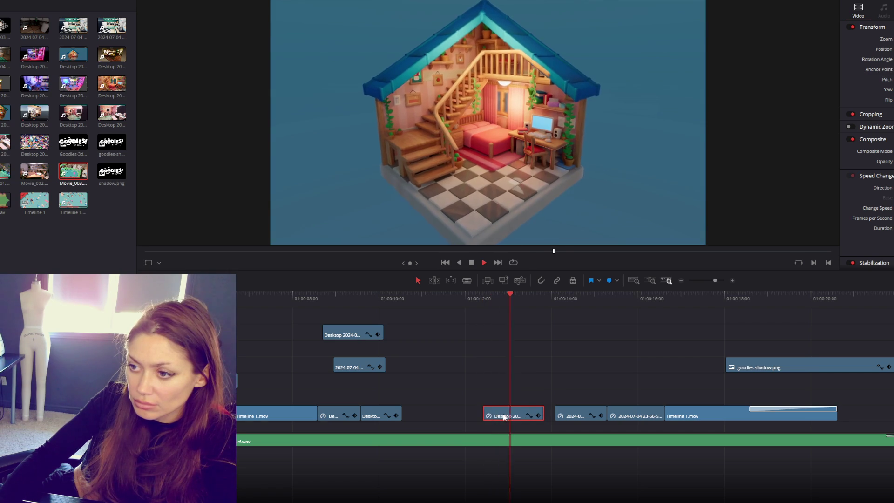
pyautogui.press('space')
# Move the 2024-07 clip slightly earlier and adjust the edit point between the clips.
pyautogui.moveTo(579, 416); pyautogui.dragTo(546, 414)
pyautogui.moveTo(618, 414)
pyautogui.mouseDown()
pyautogui.moveTo(626, 413)
pyautogui.moveTo(592, 413)
pyautogui.mouseUp()
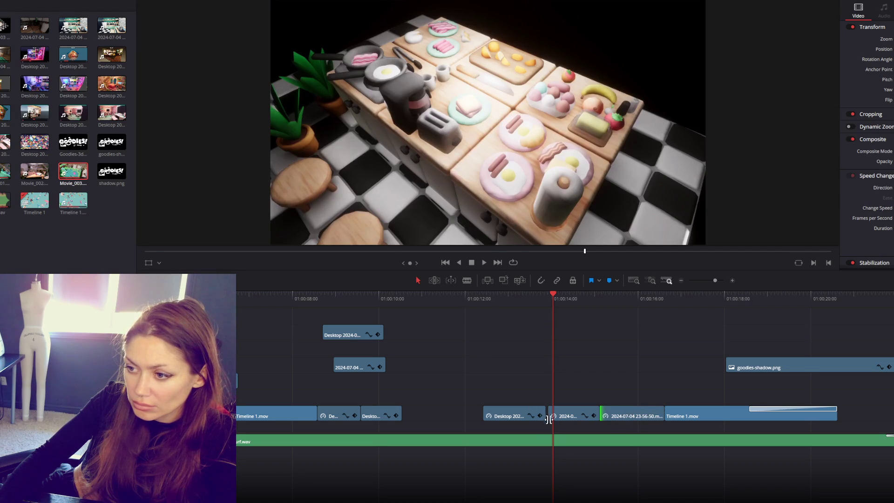
pyautogui.click(543, 414)
pyautogui.click(469, 300)
pyautogui.press('space')
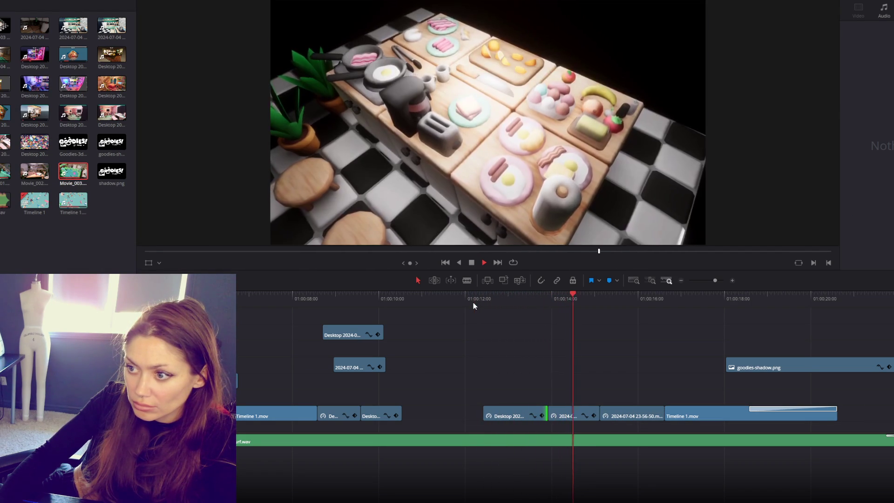
pyautogui.click(529, 410)
pyautogui.press('space')
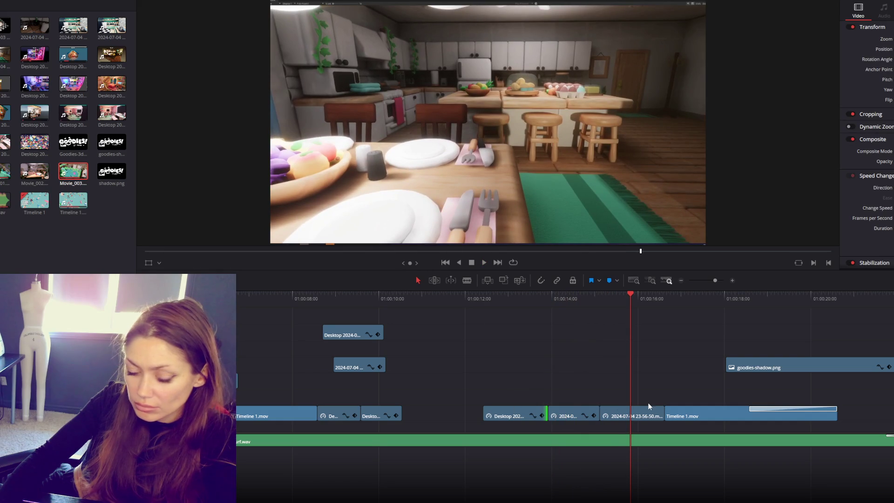
# Roll the 2024-07-03/2024-07-04 cut later and play around the adjusted cut.
pyautogui.hotkey('ctrl', '=')
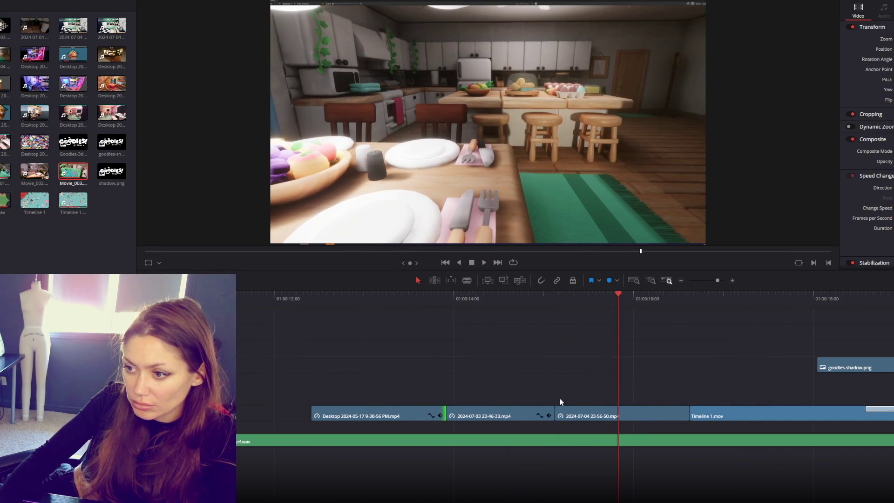
pyautogui.moveTo(554, 414); pyautogui.dragTo(565, 414)
pyautogui.press('/')
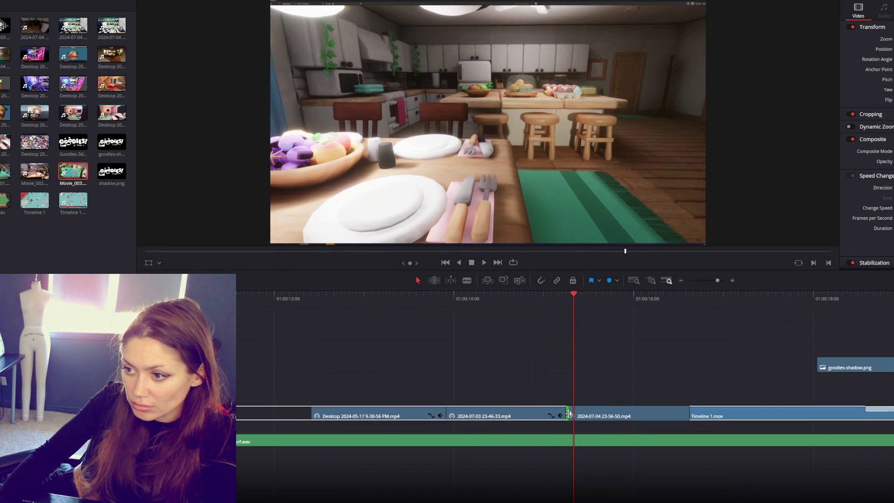
pyautogui.click(569, 294)
pyautogui.press('space')
pyautogui.click(568, 294)
pyautogui.press('space')
pyautogui.click(529, 296)
pyautogui.press('space')
pyautogui.click(311, 300)
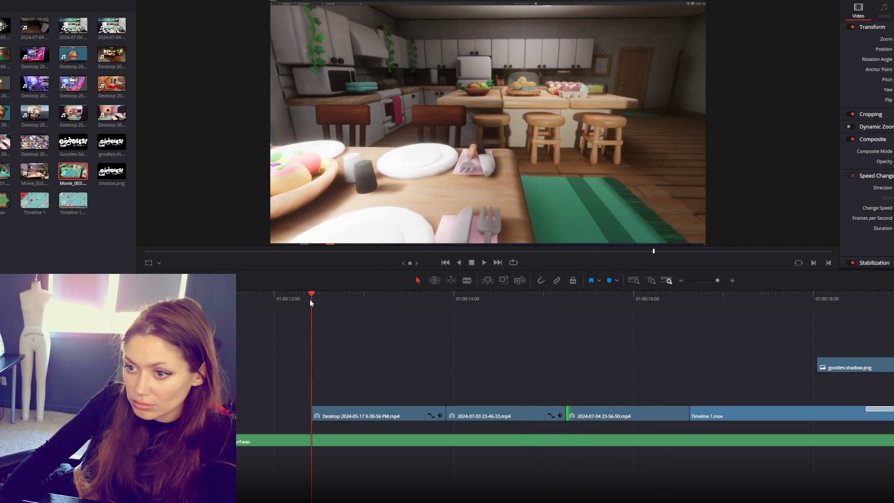
pyautogui.press('space')
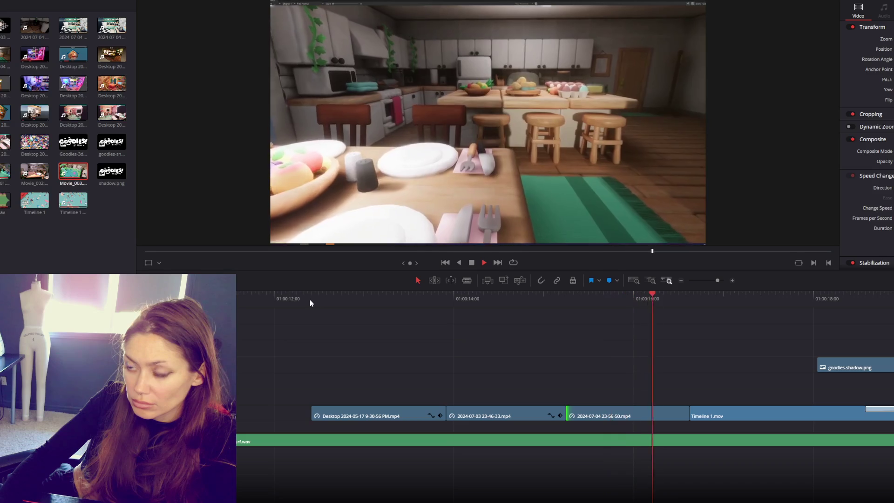
pyautogui.press('space')
# Move the Desktop 2024-05-17 clip between the 2024-07 clips, shorten its end, and replay.
pyautogui.moveTo(406, 407)
pyautogui.mouseDown()
pyautogui.moveTo(499, 356)
pyautogui.moveTo(541, 395)
pyautogui.moveTo(510, 410)
pyautogui.moveTo(395, 410)
pyautogui.mouseUp()
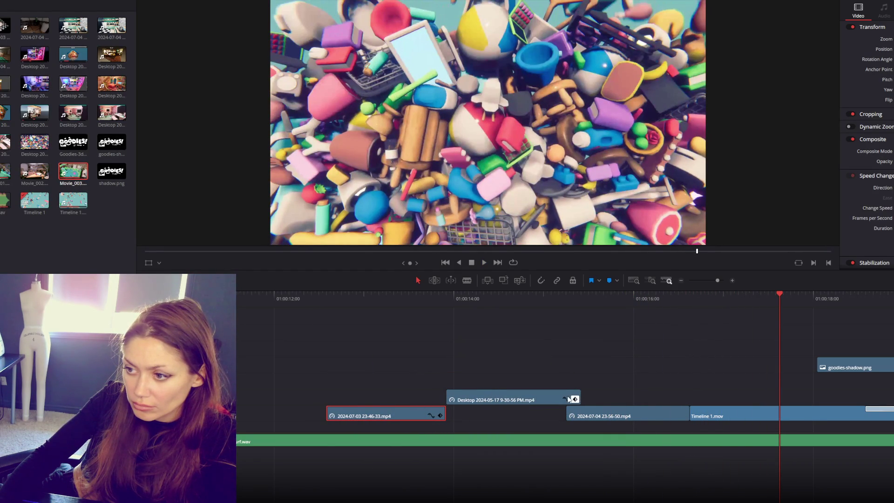
pyautogui.moveTo(577, 397); pyautogui.dragTo(514, 403)
pyautogui.click(322, 301)
pyautogui.press('space')
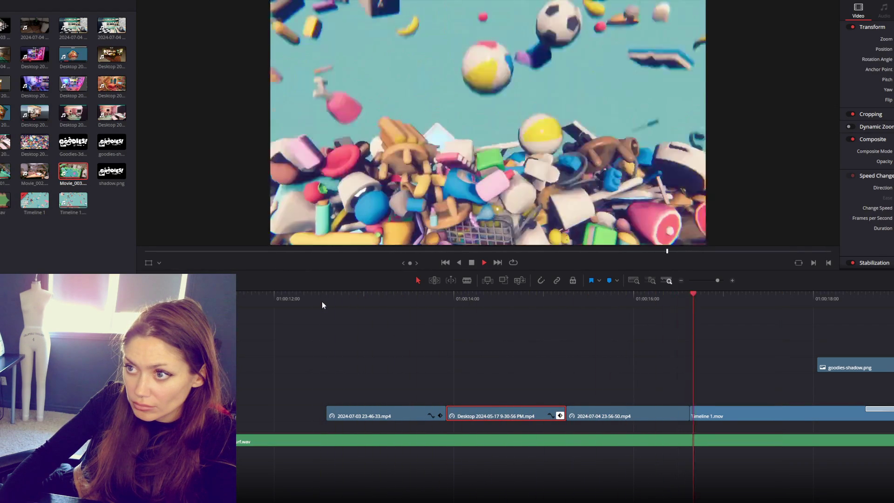
pyautogui.press('space')
pyautogui.click(326, 303)
pyautogui.press('space')
pyautogui.click(309, 301)
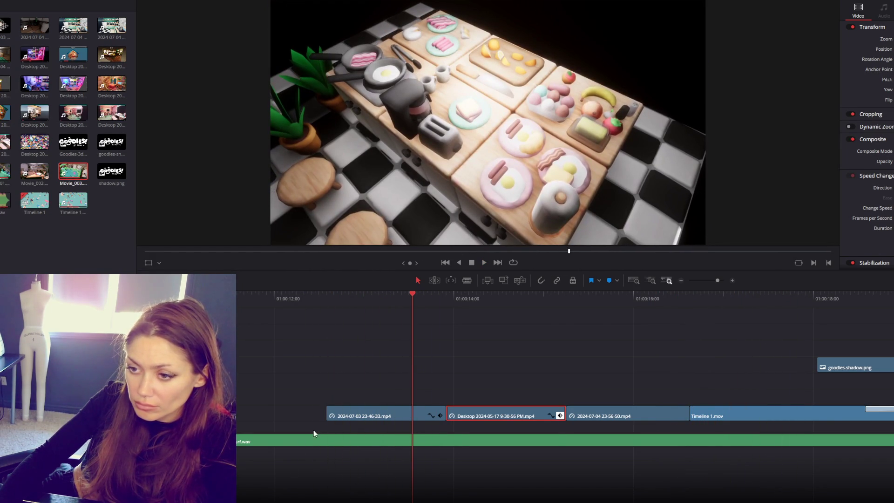
# Drop a clip into the main-track gap and bring the 9-09-05 Desktop clip onto V1.
pyautogui.hscroll(-5, 319, 405)
pyautogui.moveTo(375, 365); pyautogui.dragTo(595, 414)
pyautogui.click(591, 295)
pyautogui.moveTo(384, 324)
pyautogui.mouseDown()
pyautogui.moveTo(571, 413)
pyautogui.moveTo(549, 413)
pyautogui.mouseUp()
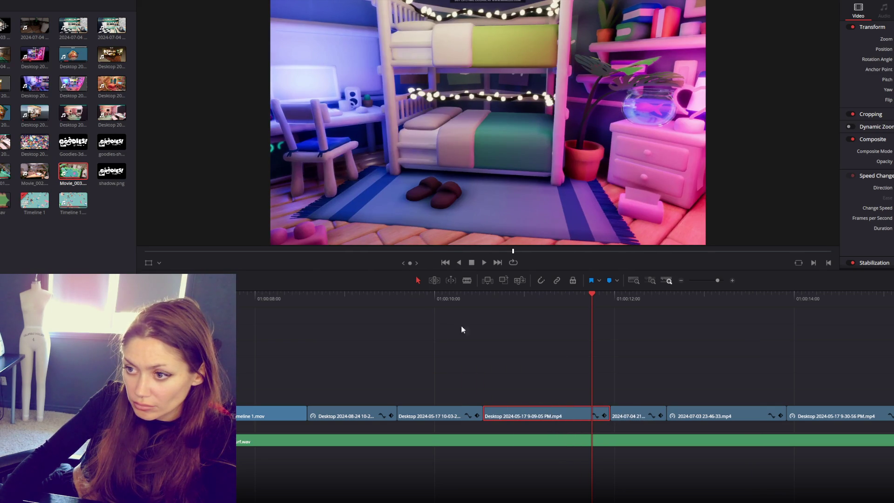
pyautogui.click(435, 300)
pyautogui.press('space')
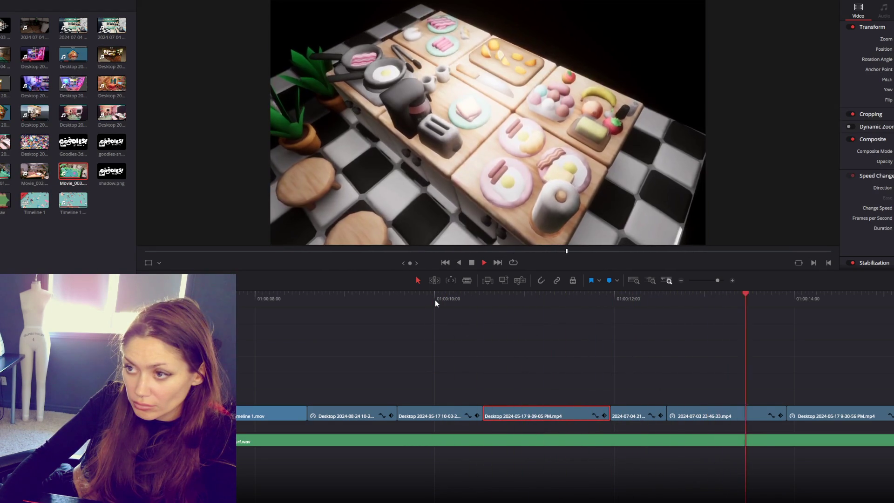
pyautogui.press('space')
# Lift the 2024-07-04 clip onto the upper track and delete it.
pyautogui.moveTo(619, 411)
pyautogui.mouseDown()
pyautogui.moveTo(492, 397)
pyautogui.moveTo(582, 409)
pyautogui.mouseUp()
pyautogui.click(427, 298)
pyautogui.press('space')
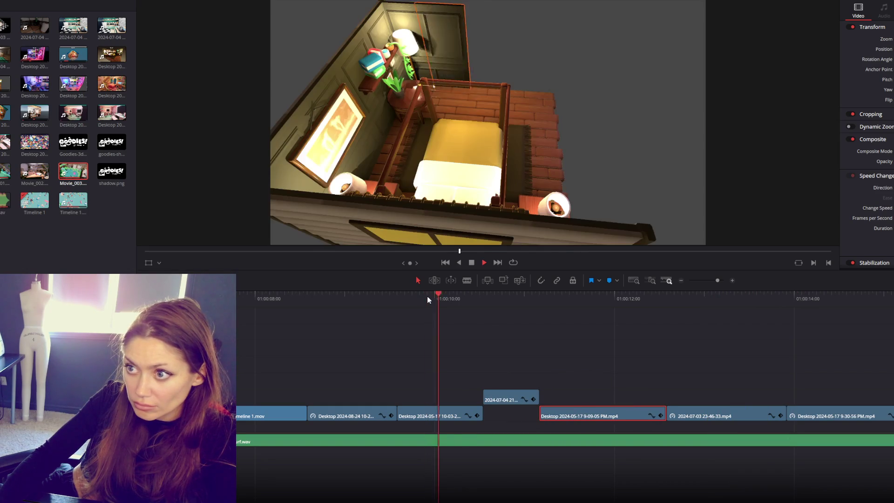
pyautogui.press('space')
pyautogui.click(511, 394)
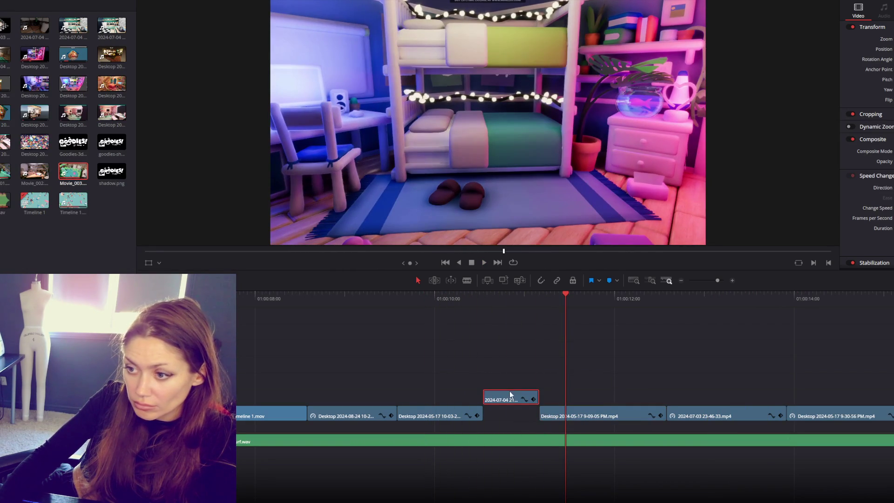
pyautogui.press('Delete')
# Trim the Desktop 10-03-25 and 9-09-05 clips so they meet, then return to the timeline start.
pyautogui.moveTo(482, 416); pyautogui.dragTo(501, 416)
pyautogui.moveTo(398, 416); pyautogui.dragTo(397, 416)
pyautogui.moveTo(545, 412); pyautogui.dragTo(521, 415)
pyautogui.click(462, 415)
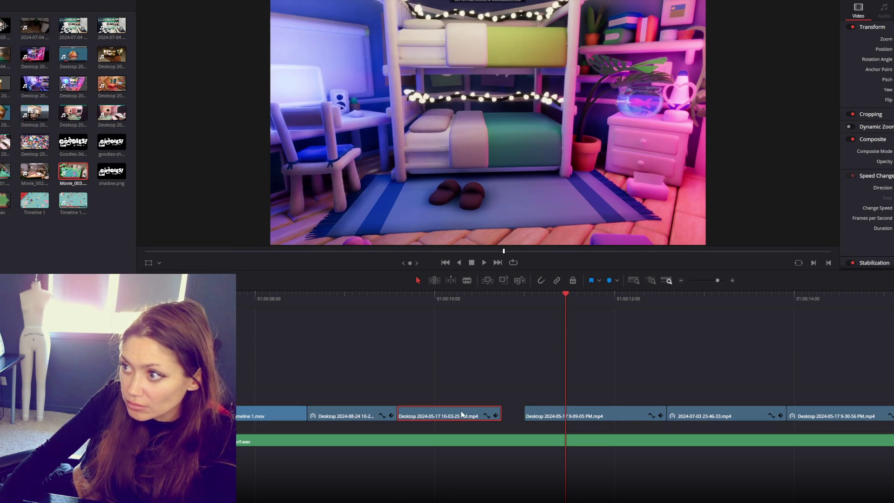
pyautogui.click(463, 413)
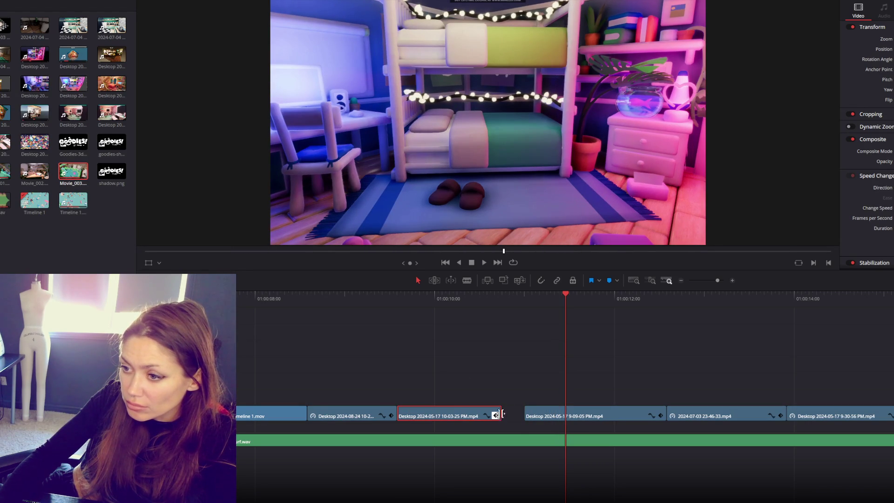
pyautogui.moveTo(498, 408)
pyautogui.mouseDown()
pyautogui.moveTo(506, 410)
pyautogui.moveTo(491, 415)
pyautogui.mouseUp()
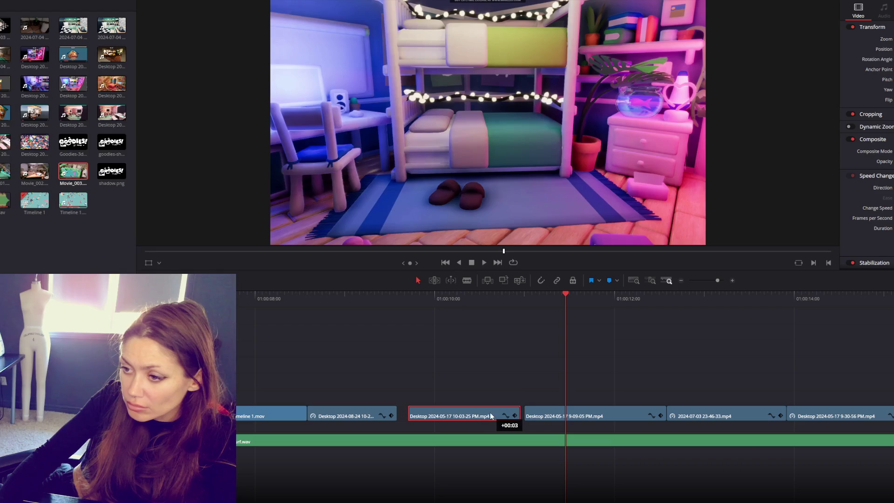
pyautogui.moveTo(413, 413); pyautogui.dragTo(401, 412)
pyautogui.moveTo(522, 416); pyautogui.dragTo(521, 416)
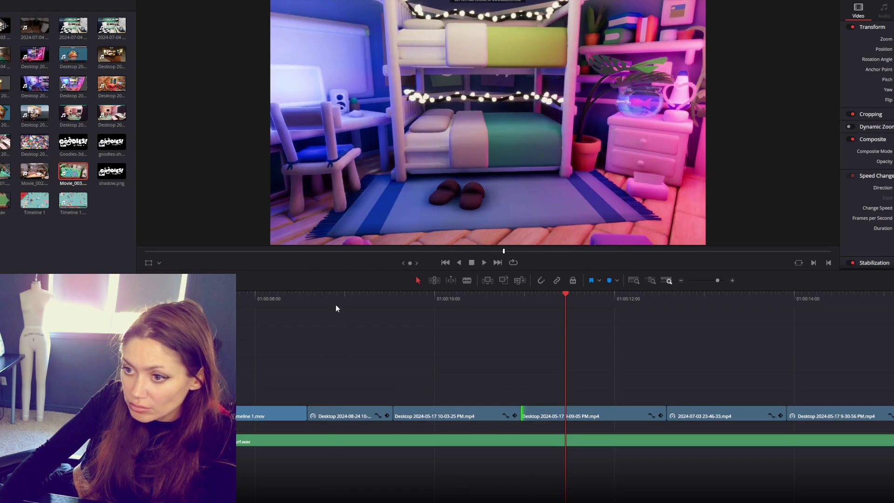
pyautogui.click(330, 298)
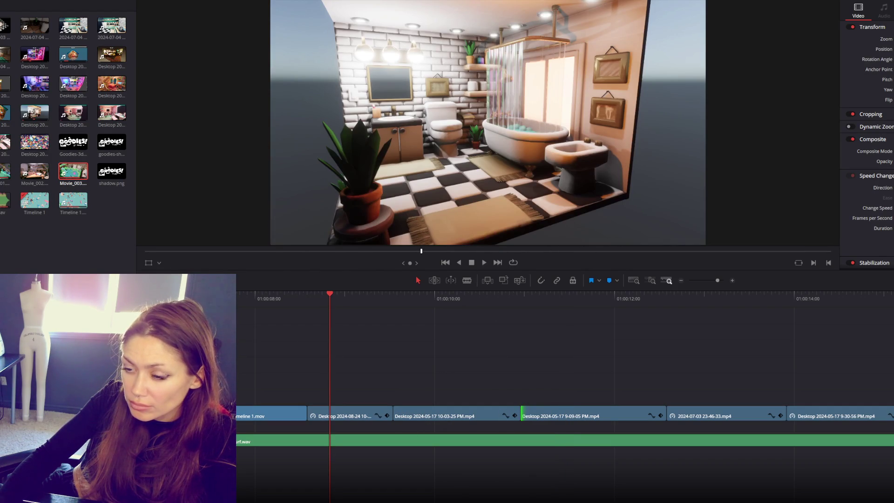
pyautogui.click(445, 263)
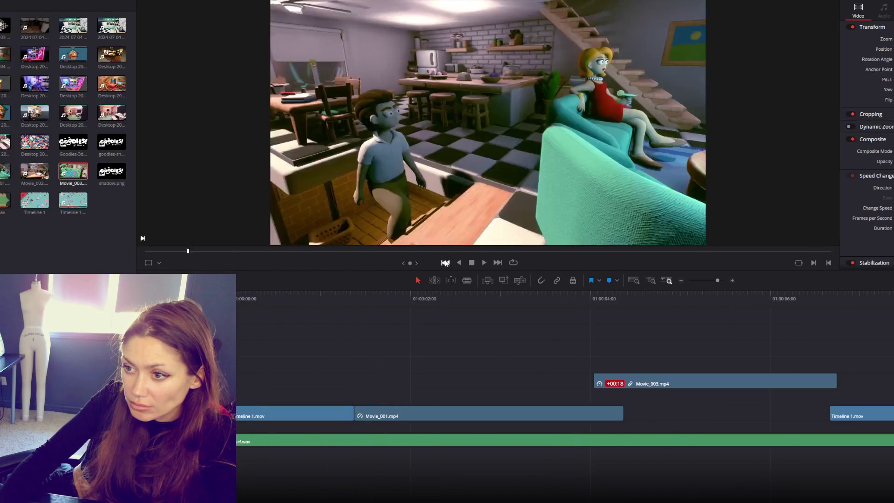
# Start viewer playback of the trailer from the start of the timeline.
pyautogui.click(485, 262)
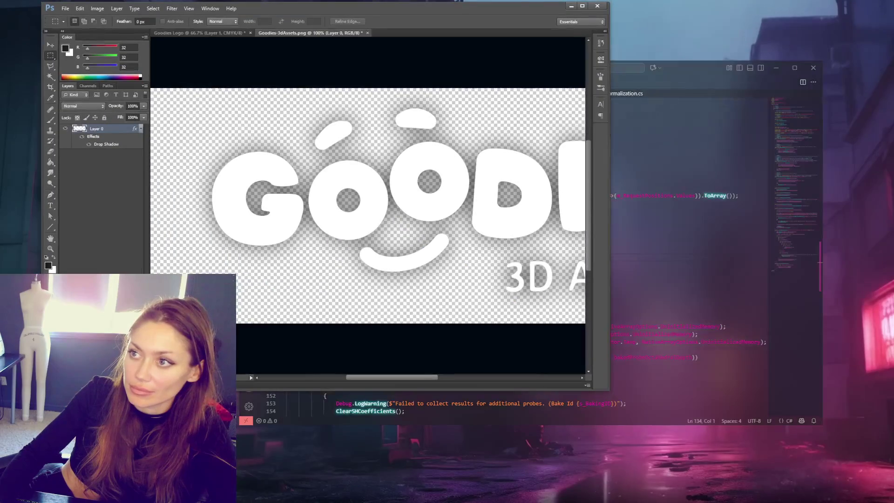
# Quit Photoshop without saving the Goodies PNG and Goodies Logo documents, then close VS Code.
pyautogui.click(598, 6)
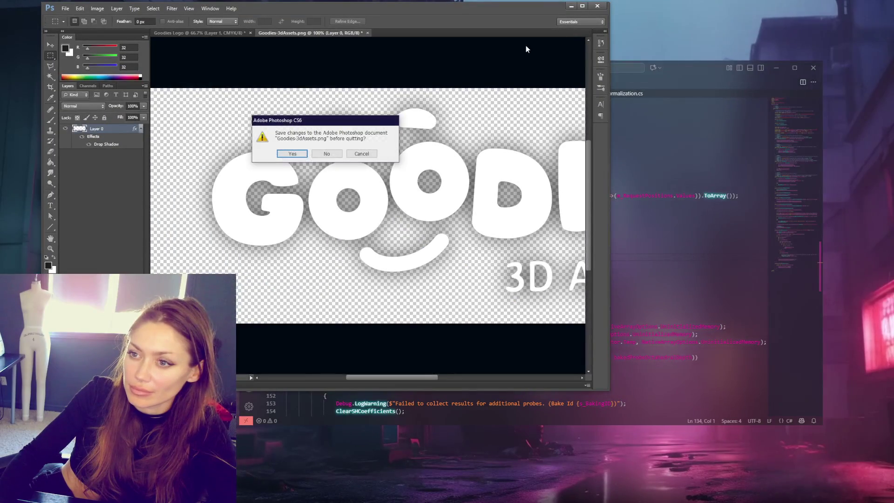
pyautogui.click(333, 159)
pyautogui.click(333, 159)
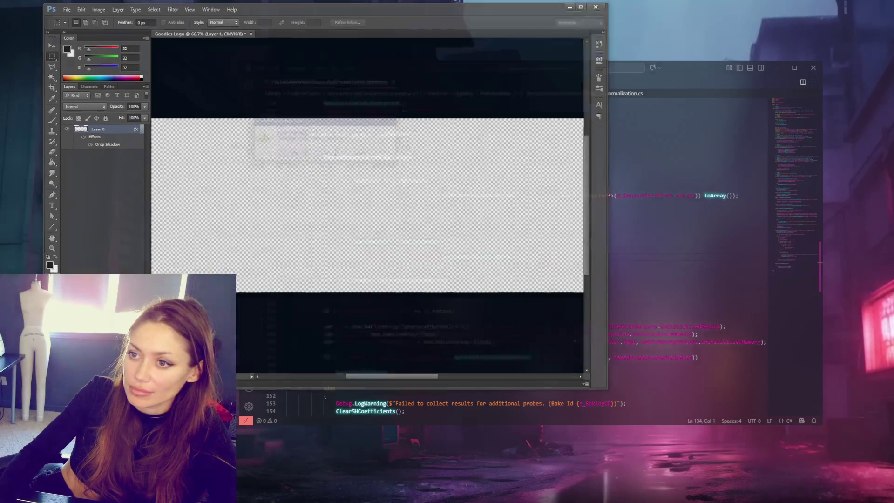
pyautogui.click(813, 68)
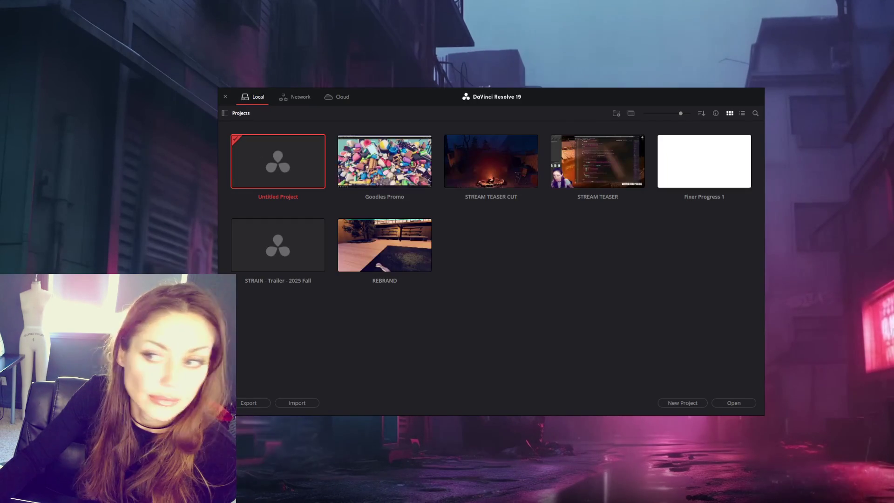
# Open the Goodies Promo project and render the trailer via H.264 Quick Export to the default path.
pyautogui.doubleClick(351, 205)
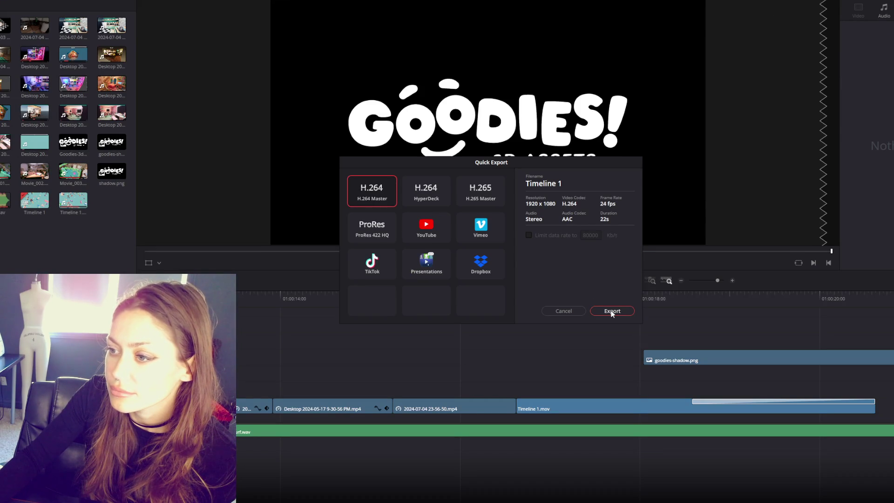
pyautogui.click(612, 313)
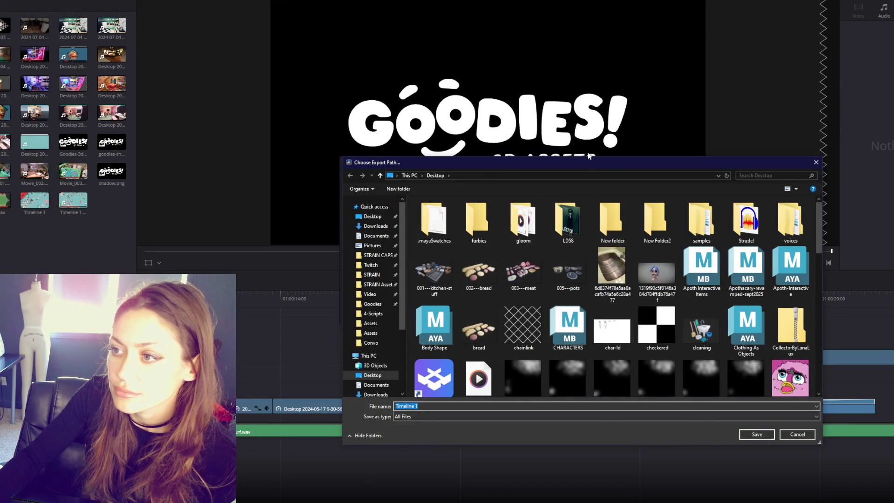
pyautogui.press('Return')
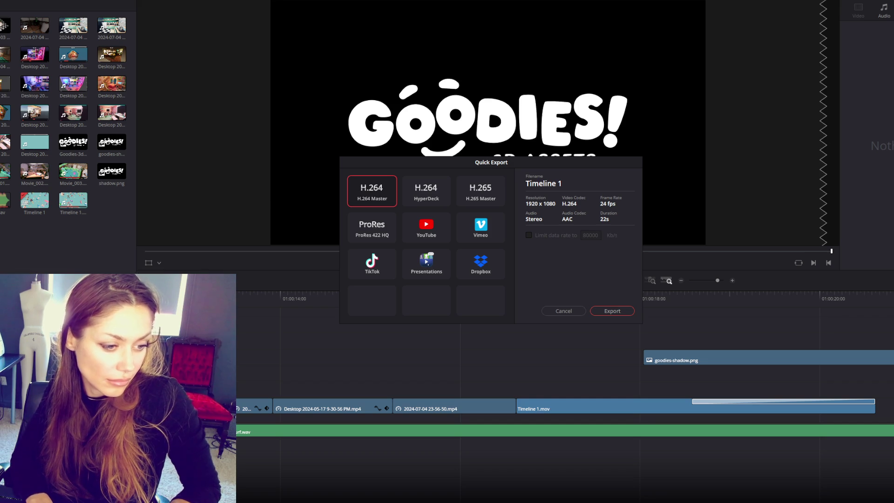
pyautogui.press('Return')
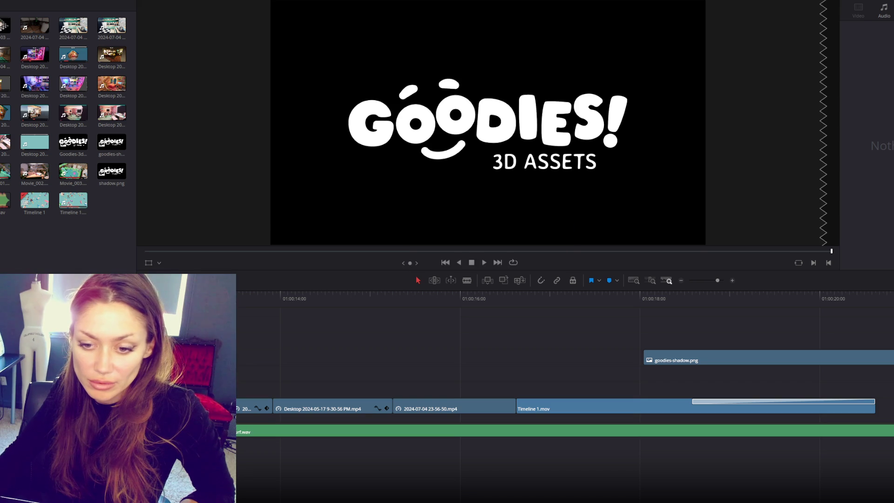
pyautogui.click(380, 239)
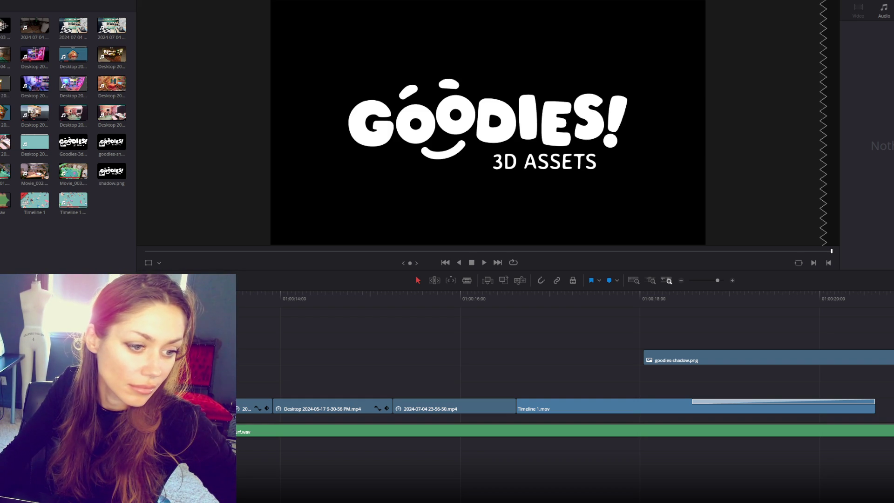
# Drag the Chrome window with the uploaded trailer's YouTube watch page into view.
pyautogui.moveTo(893, 76)
pyautogui.mouseDown()
pyautogui.moveTo(567, 71)
pyautogui.moveTo(530, 96)
pyautogui.mouseUp()
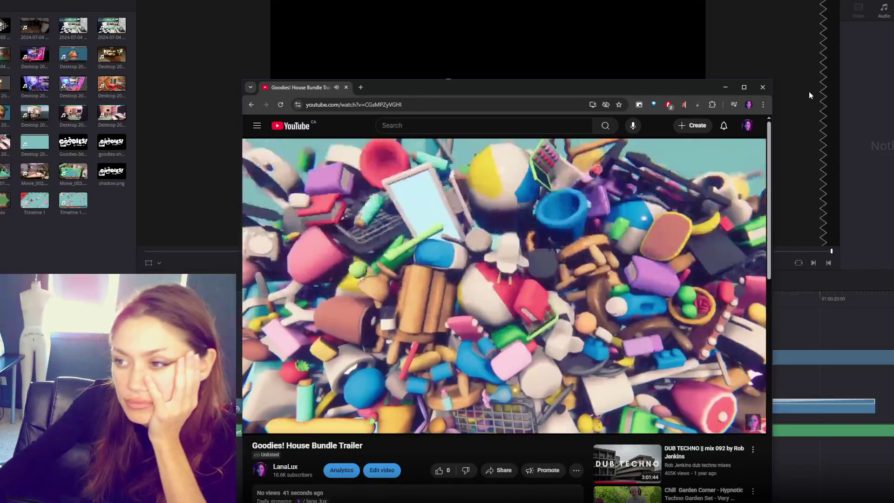
# Minimize the browser after reviewing the unlisted Goodies! House Bundle Trailer.
pyautogui.click(681, 72)
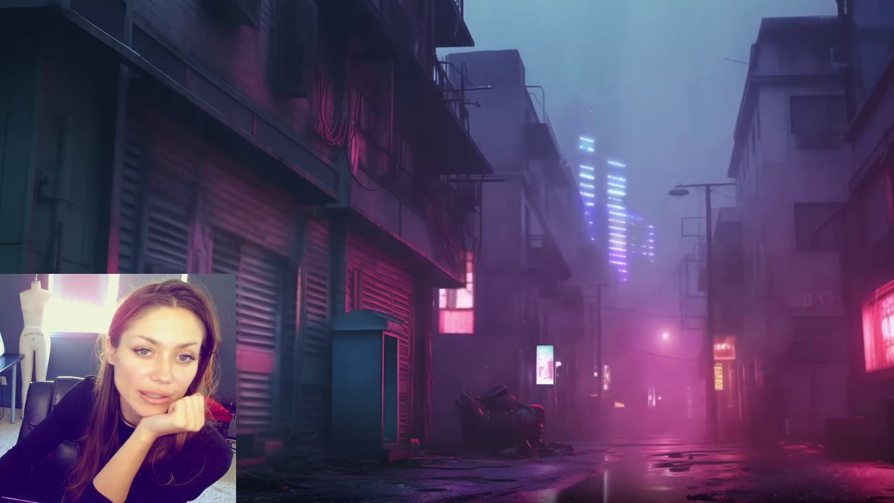
# Launch the starred STRAIN project from Unity Hub's Projects list, then close the Hub.
pyautogui.click(368, 259)
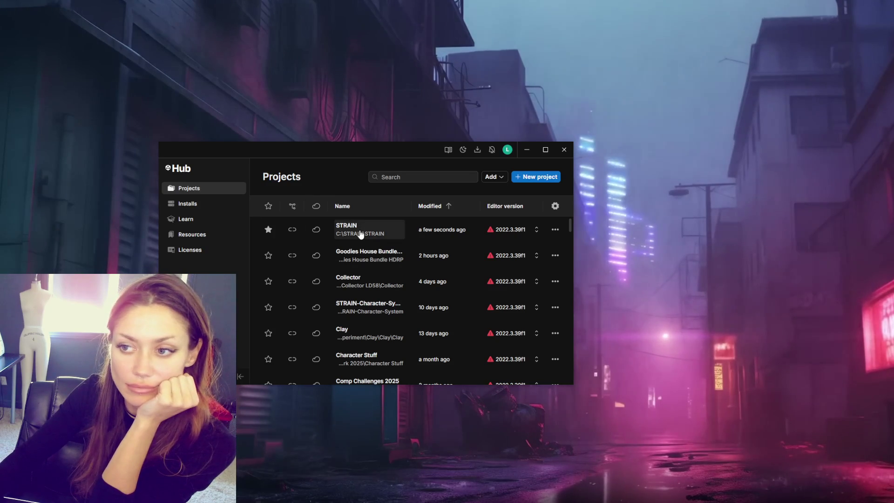
pyautogui.click(564, 150)
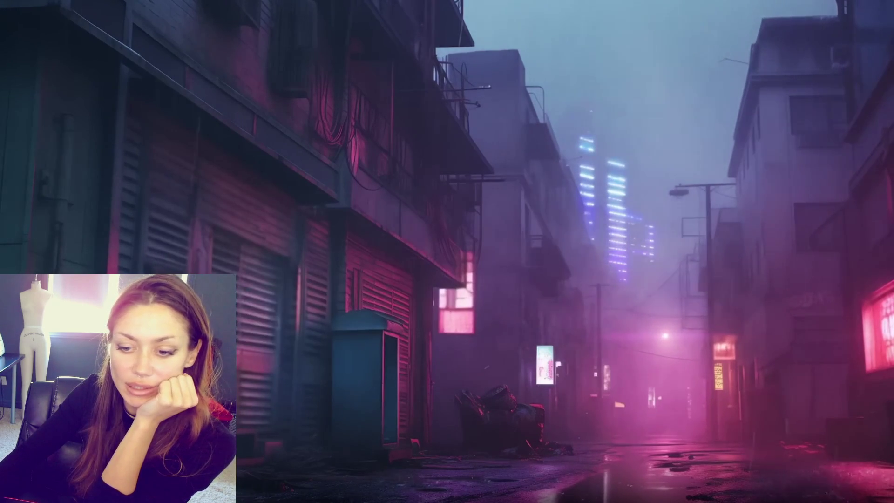
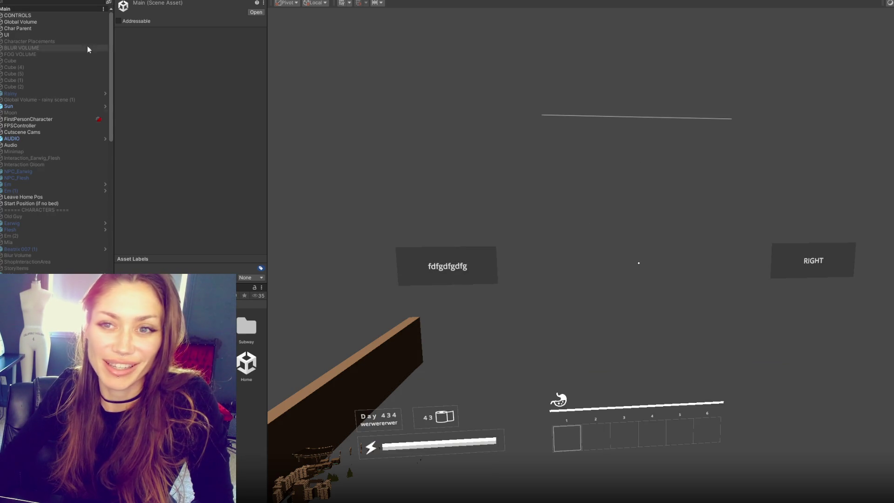
# Inspect the CONTROLS, NotificationUI and HUD objects under the UI group in the Hierarchy.
pyautogui.click(83, 18)
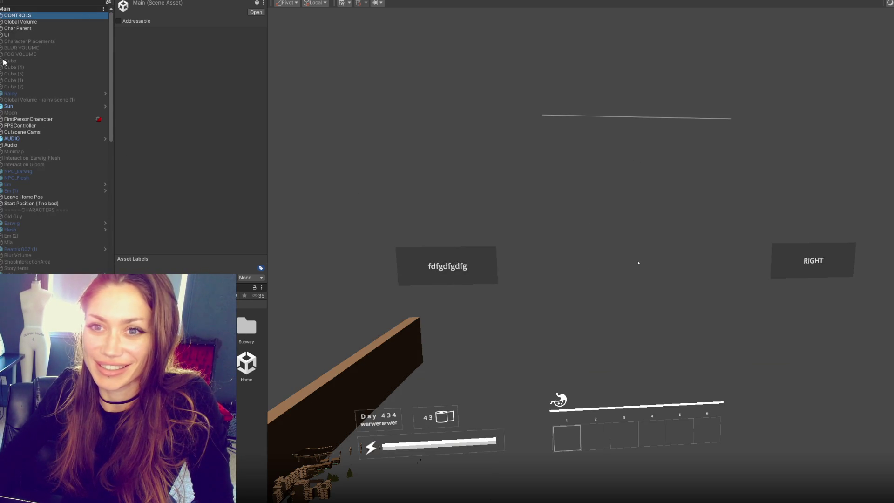
pyautogui.click(1, 34)
pyautogui.click(36, 101)
pyautogui.scroll(-5, 60, 168)
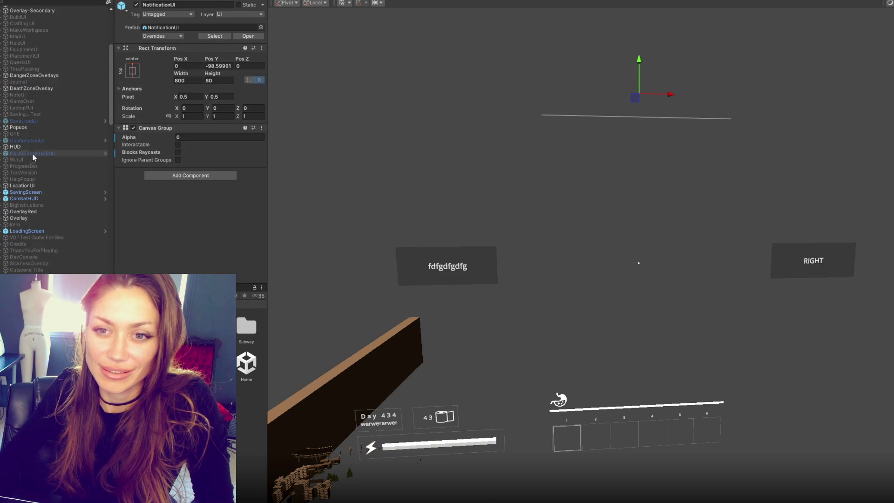
pyautogui.click(15, 146)
pyautogui.click(2, 147)
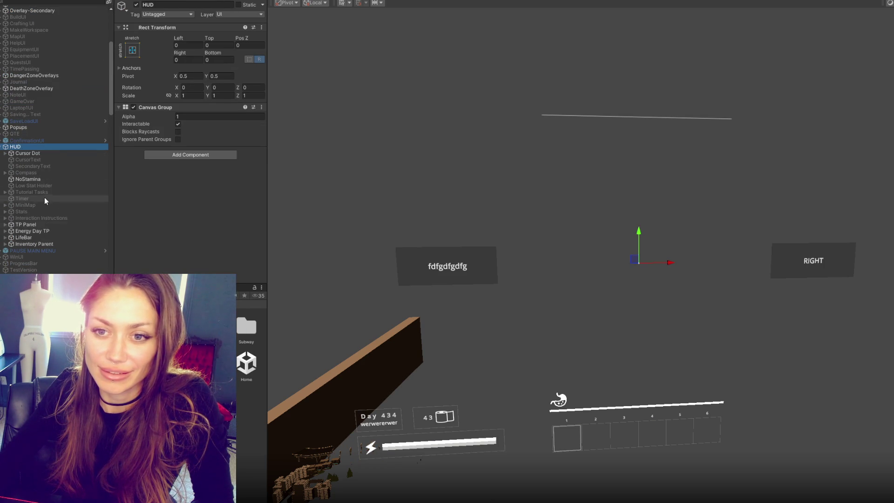
pyautogui.click(2, 147)
# Select Reply Overlay and deactivate it in the Inspector to hide its panels.
pyautogui.scroll(5, 16, 126)
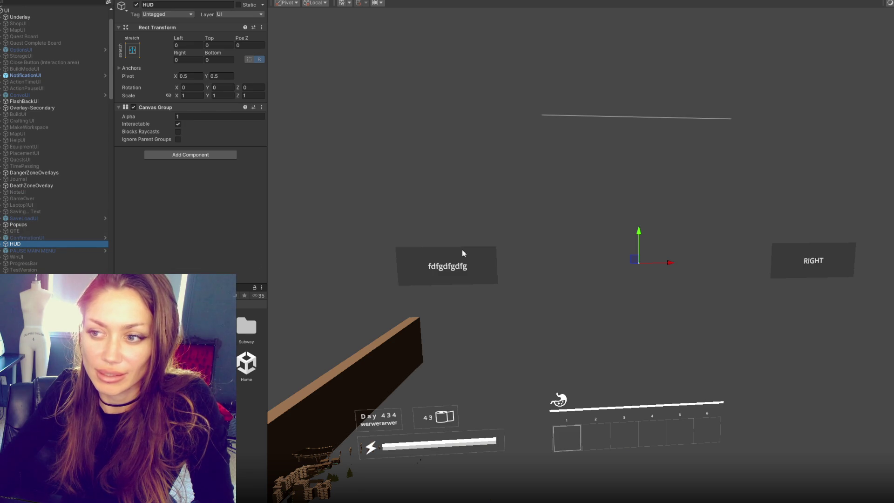
pyautogui.scroll(-4, 32, 234)
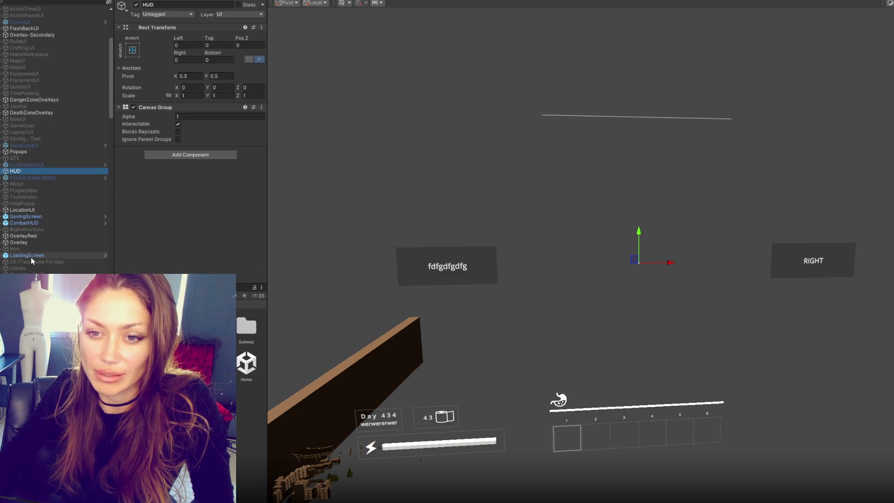
pyautogui.scroll(4, 37, 117)
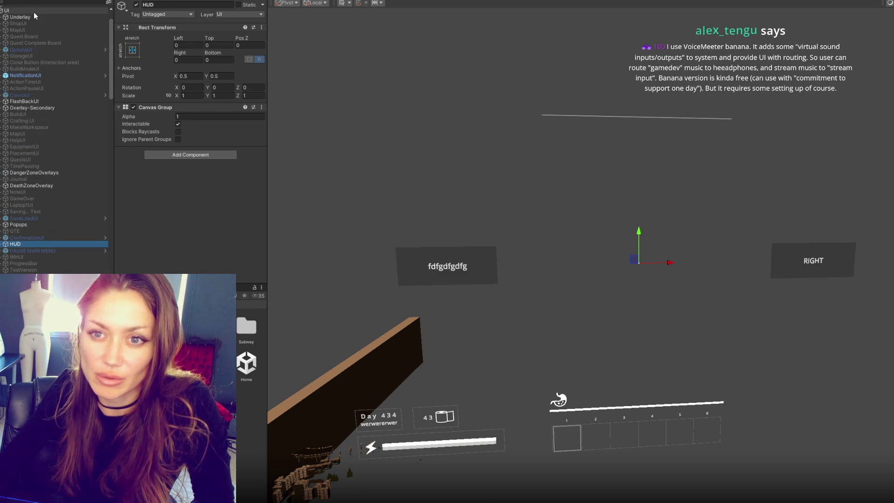
pyautogui.scroll(-12, 61, 91)
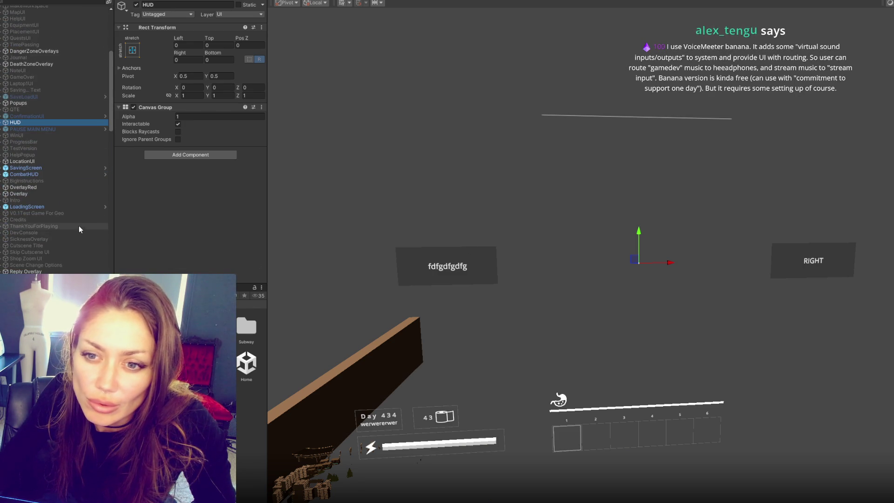
pyautogui.click(67, 175)
pyautogui.click(137, 5)
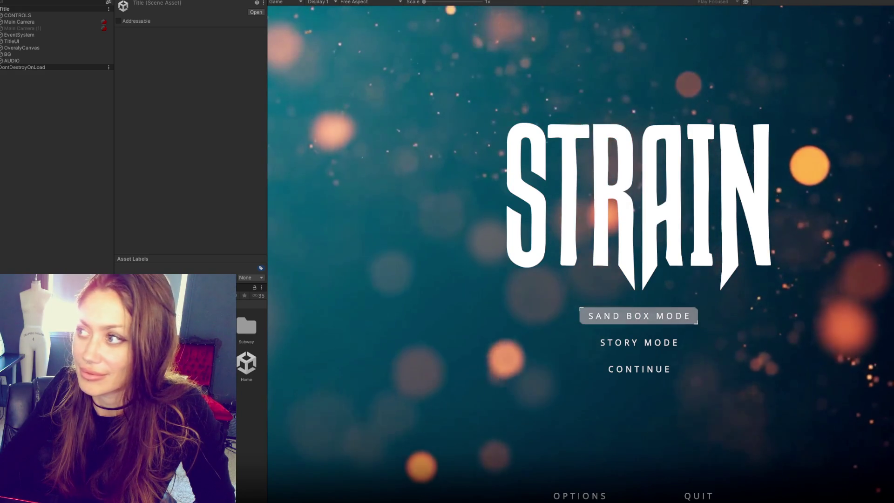
# Choose SAND BOX MODE on the STRAIN title screen to load the Home yard.
pyautogui.click(670, 314)
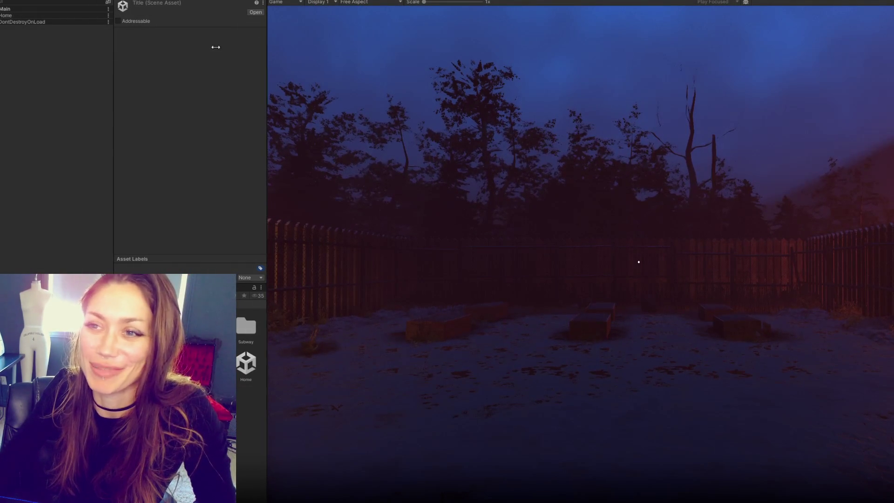
# Widen the Game view and pause to show the Look for Food task.
pyautogui.moveTo(258, 39); pyautogui.dragTo(163, 38)
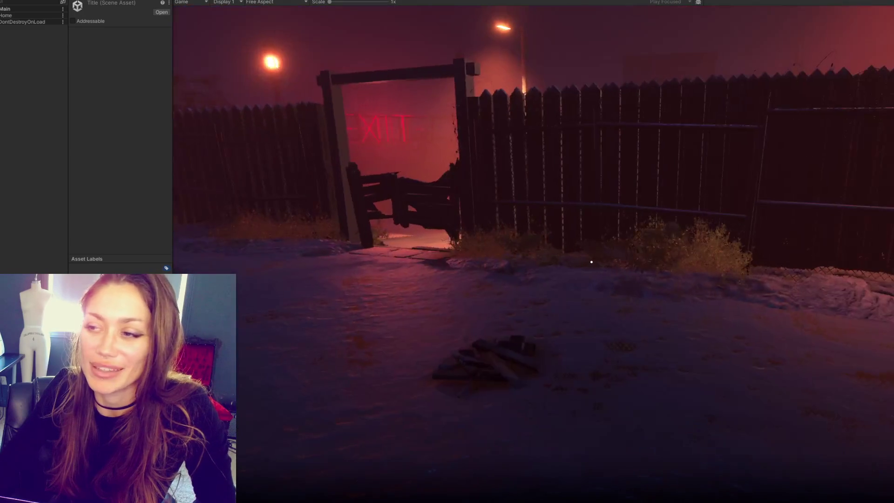
pyautogui.press('Escape')
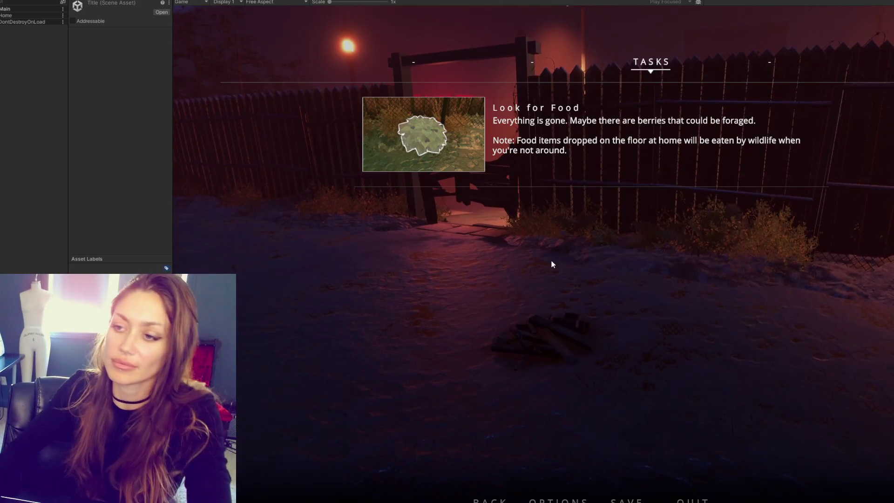
# Close the pause menu and resume play near the wildberry bush.
pyautogui.press('Escape')
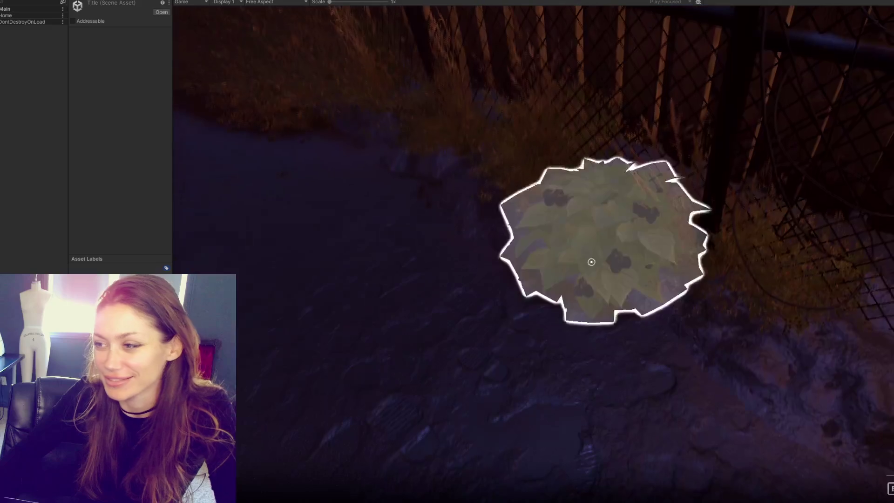
# Pick up the wildberries and plank, then build a Newspaper Bed from the BUILD menu.
pyautogui.press('e')
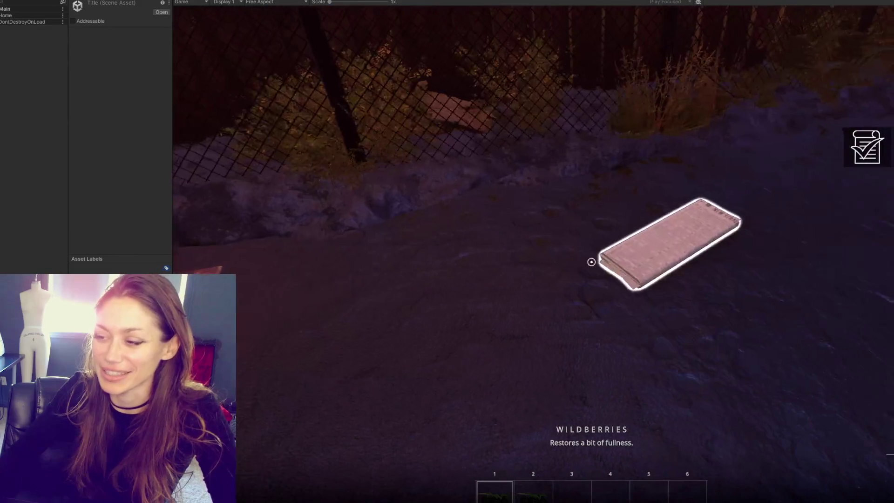
pyautogui.press('e')
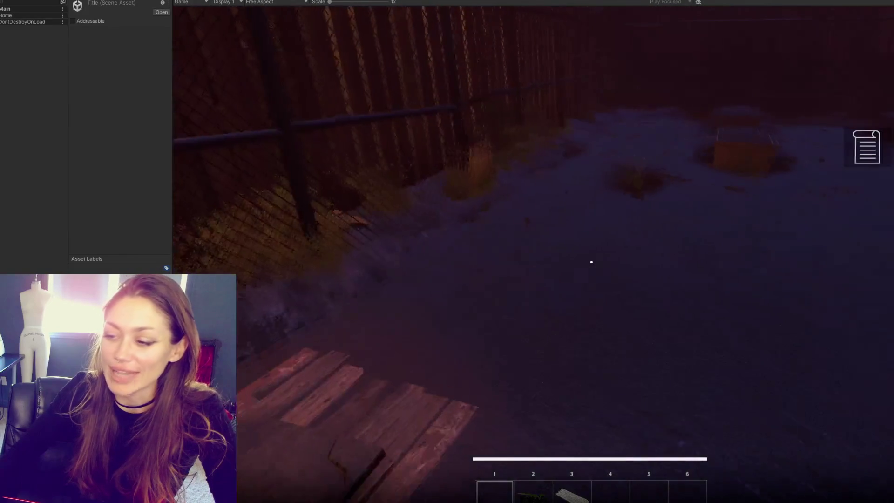
pyautogui.press('Tab')
pyautogui.click(771, 66)
pyautogui.click(375, 141)
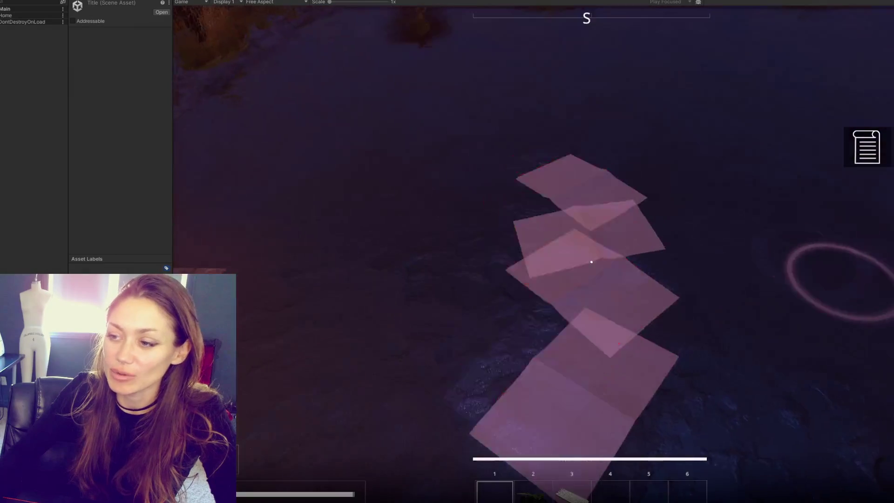
pyautogui.click(591, 261)
# Hold the wildberries and walk through the gate toward the EXIT sign and door.
pyautogui.press('2')
pyautogui.press('w')
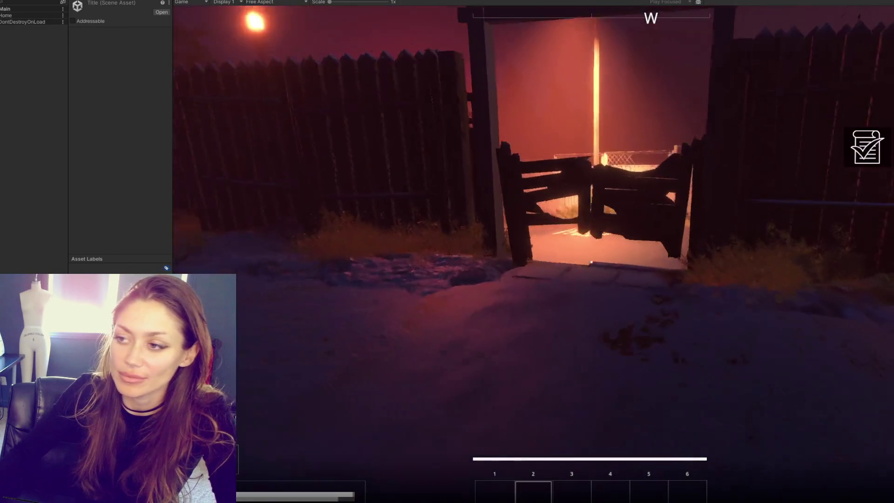
pyautogui.press('w')
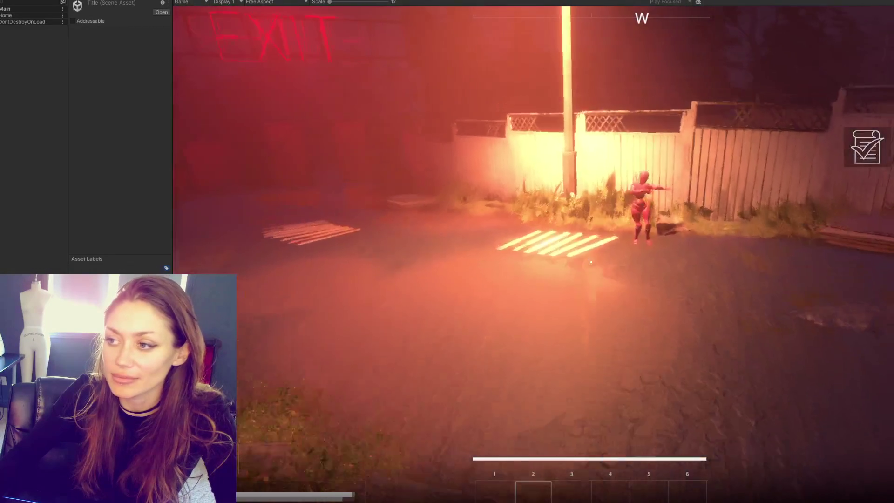
pyautogui.press('w')
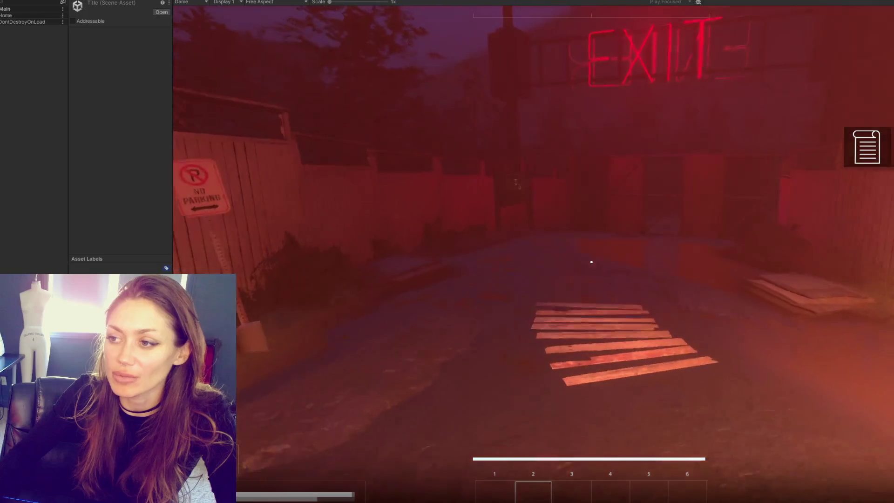
pyautogui.press('w')
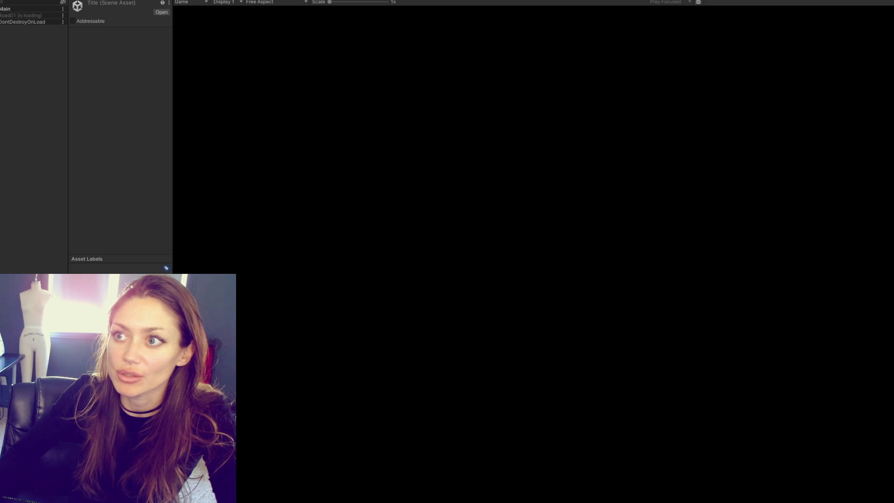
# Walk along the red-fogged Road01 street, past the guardrail and lamps, to the wooden shed.
pyautogui.press('w')
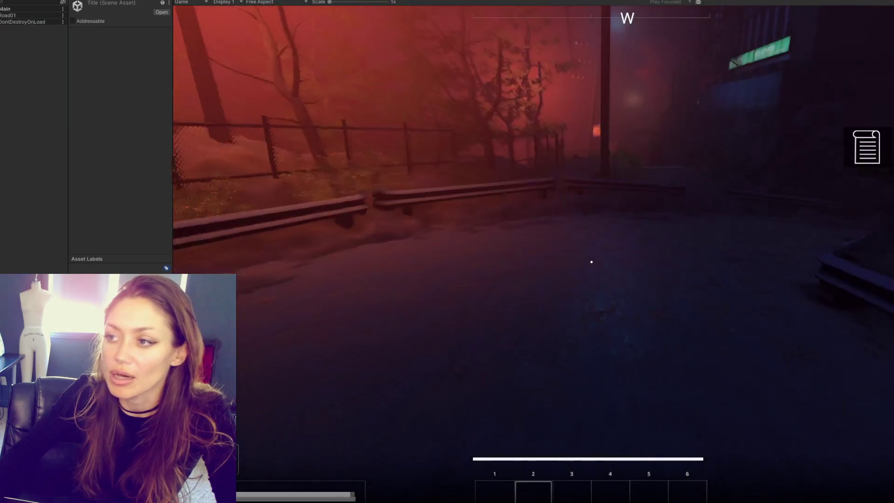
pyautogui.press('w')
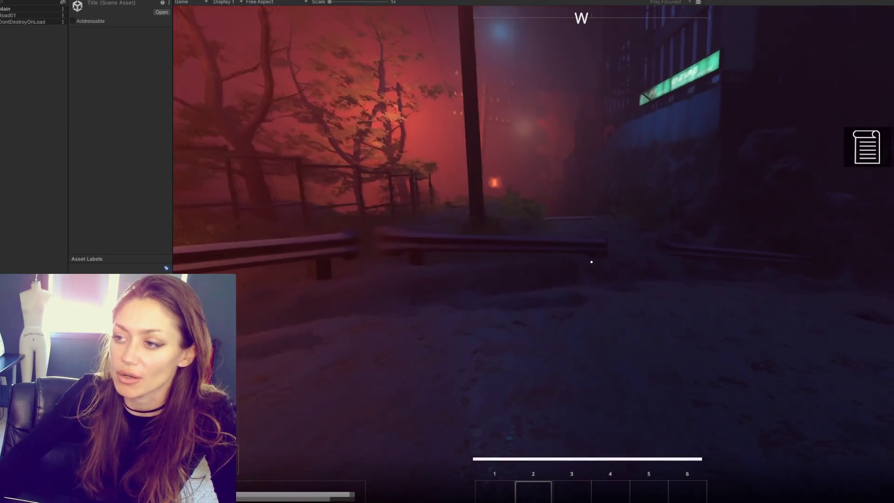
pyautogui.press('w')
pyautogui.press('w')
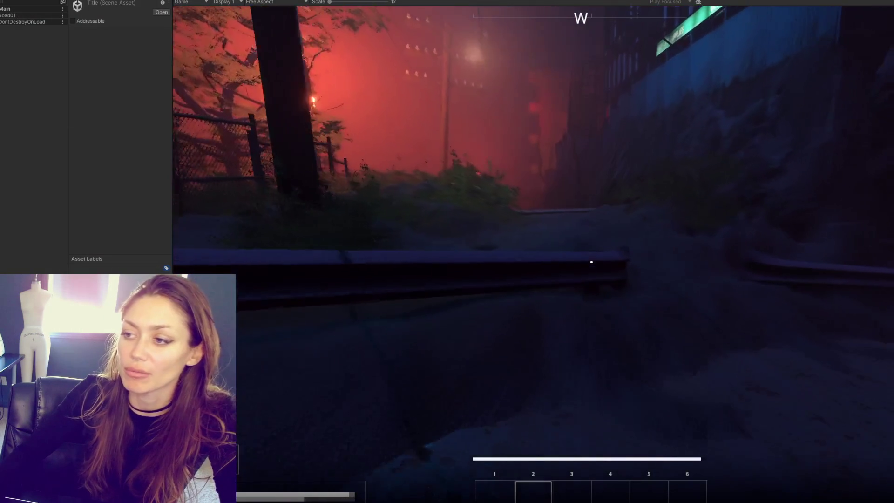
pyautogui.press('w')
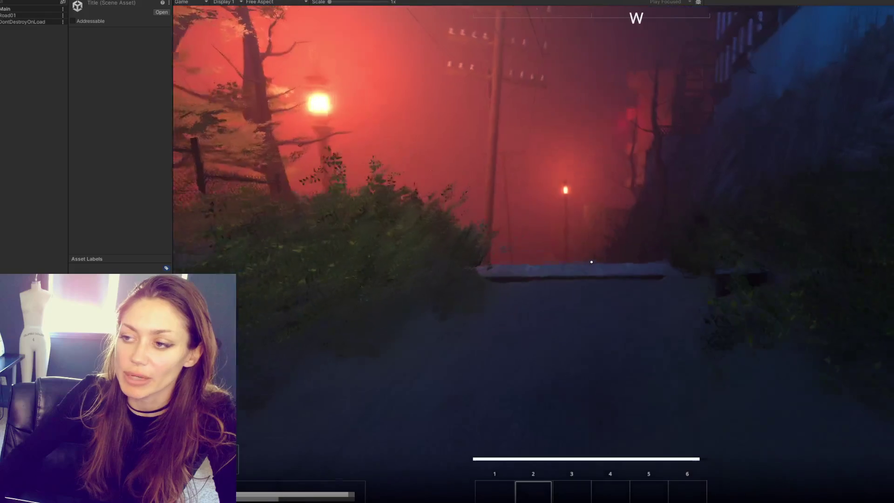
pyautogui.press('w')
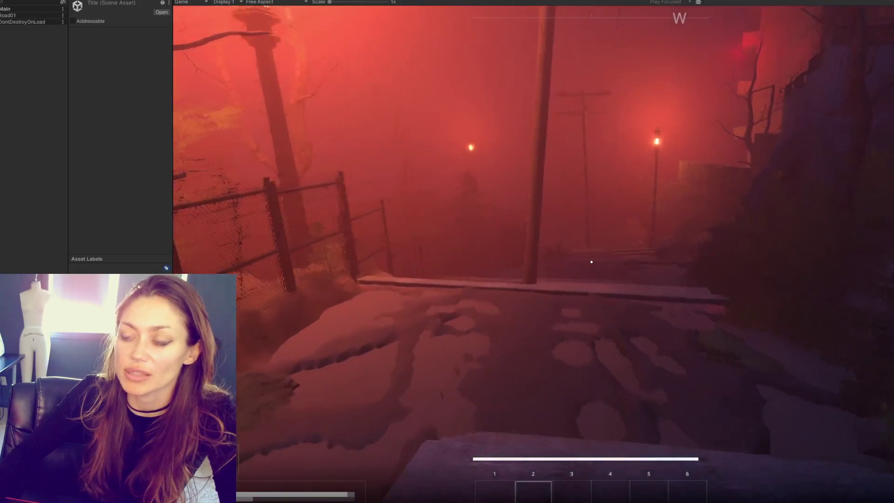
pyautogui.press('w')
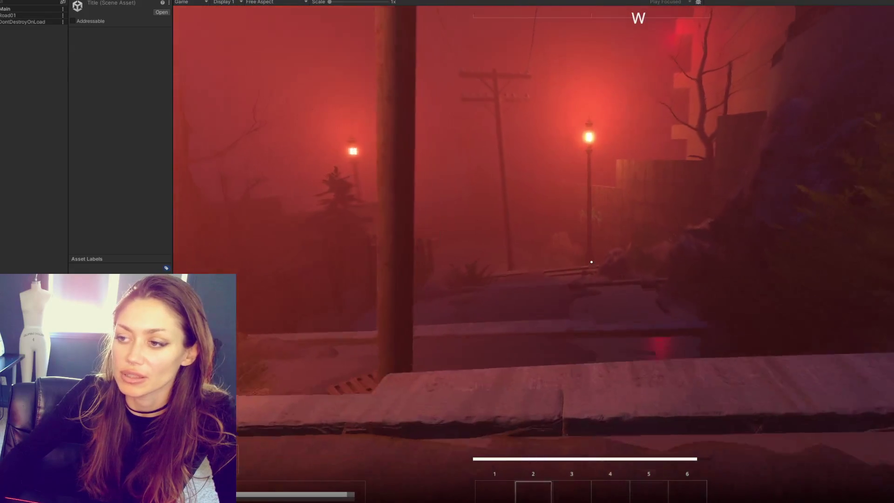
pyautogui.press('w')
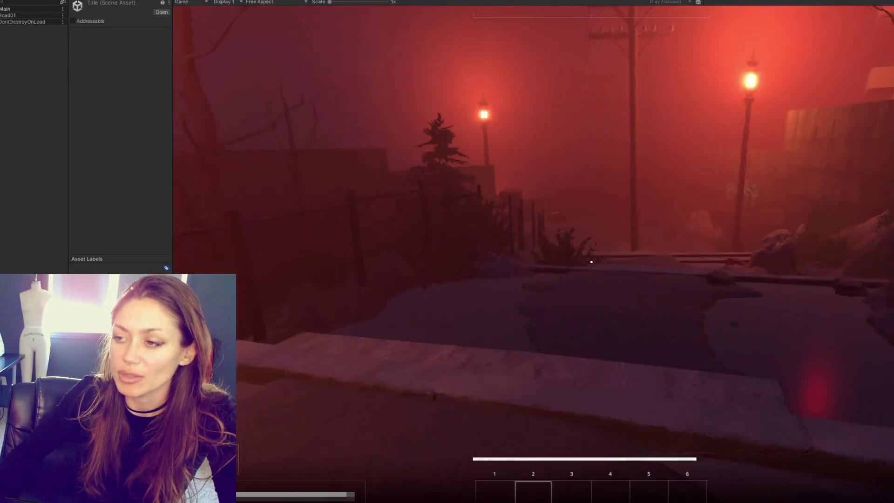
pyautogui.press('w')
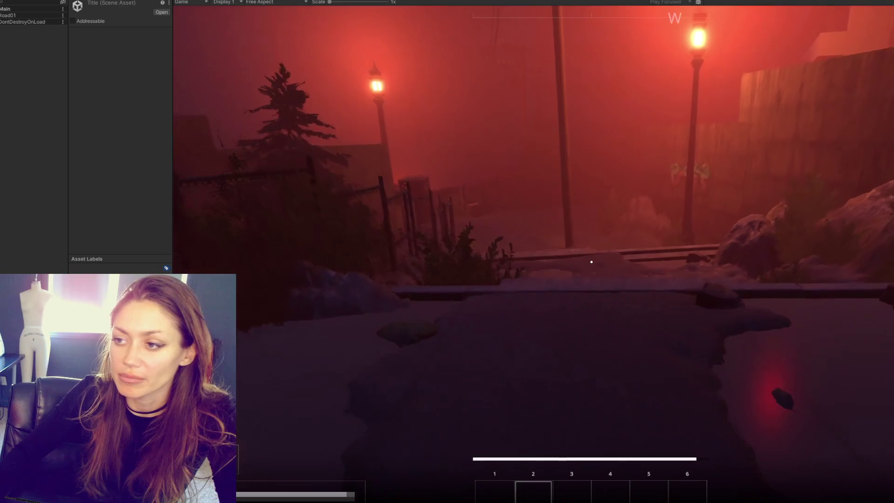
pyautogui.press('w')
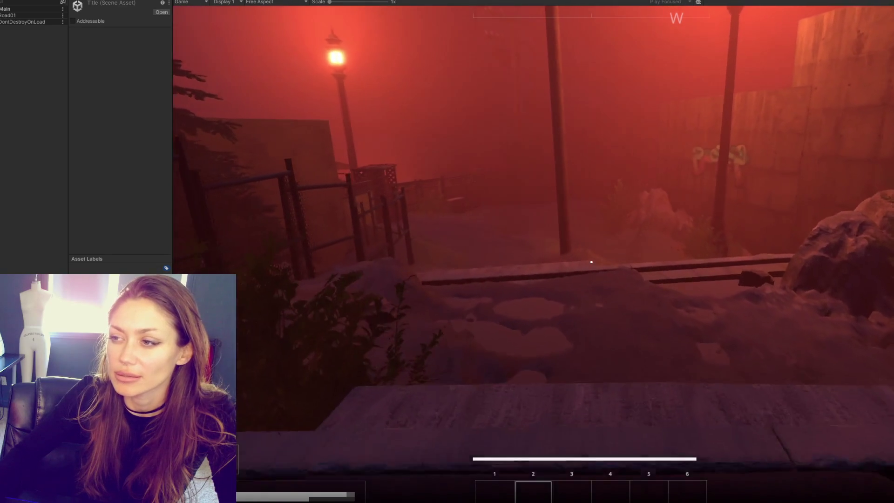
pyautogui.press('w')
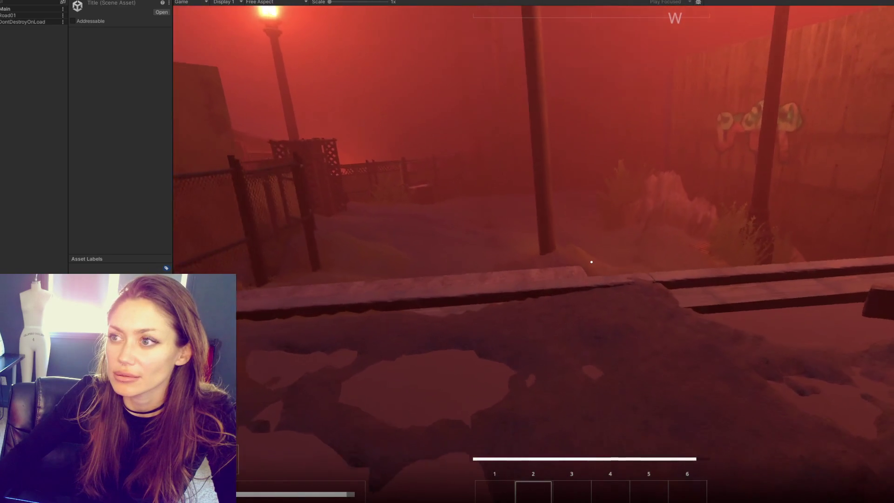
pyautogui.press('w')
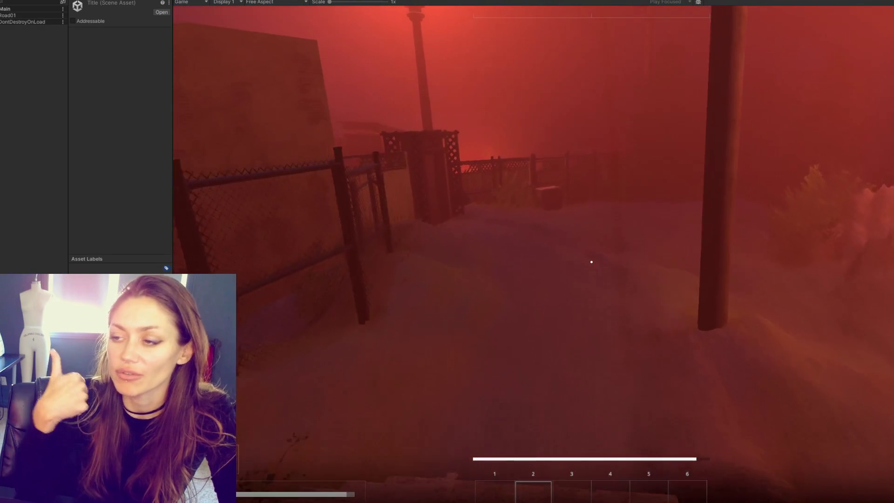
pyautogui.press('w')
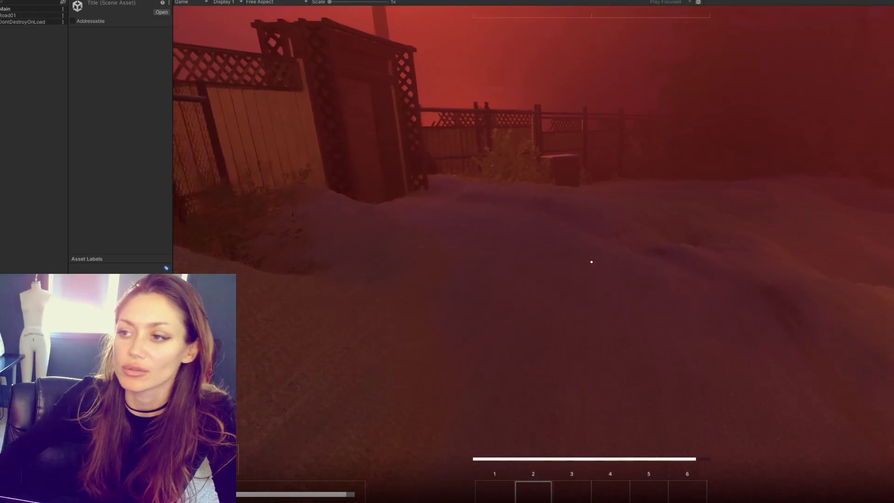
pyautogui.press('w')
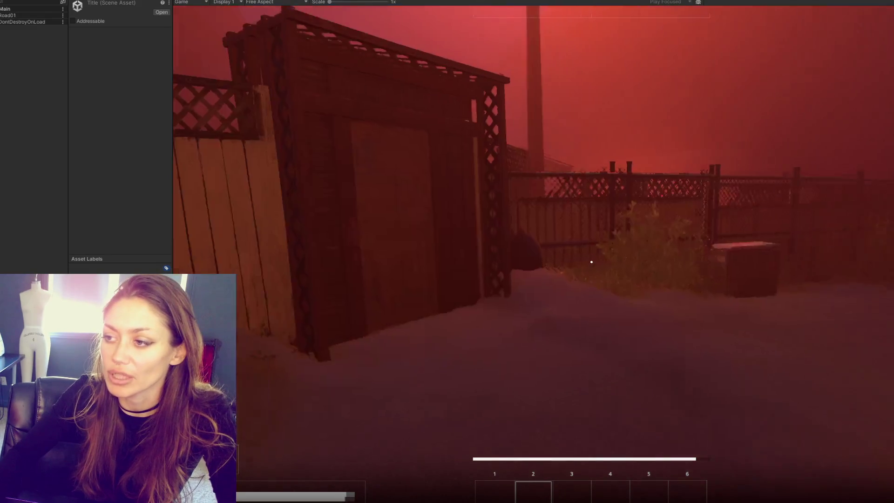
pyautogui.press('w')
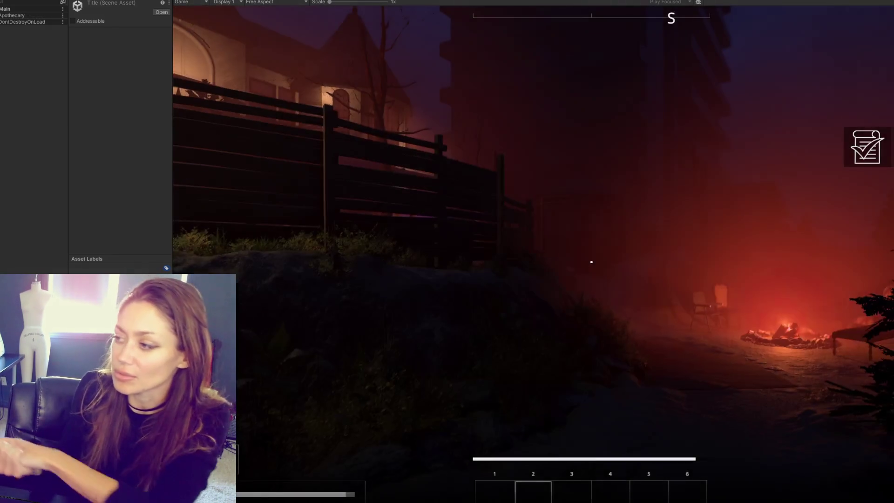
# Widen the Game view while the stats and factions menu is open, then close it.
pyautogui.press('Escape')
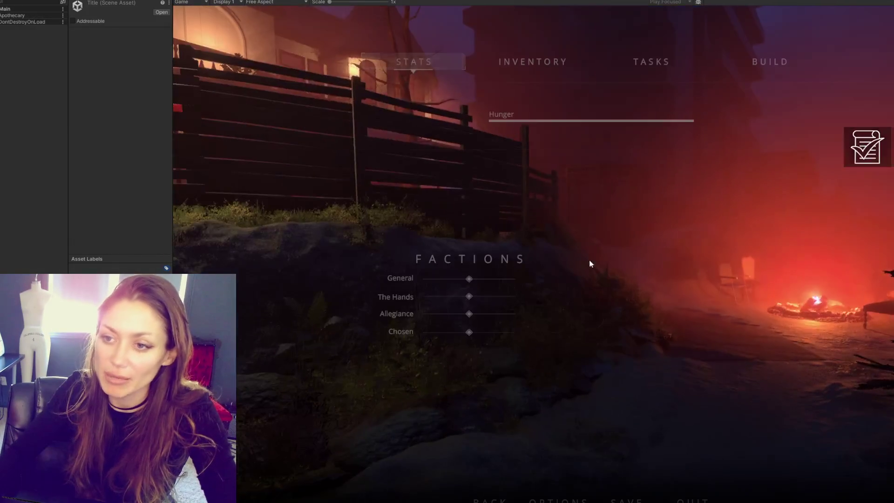
pyautogui.moveTo(166, 159); pyautogui.dragTo(70, 155)
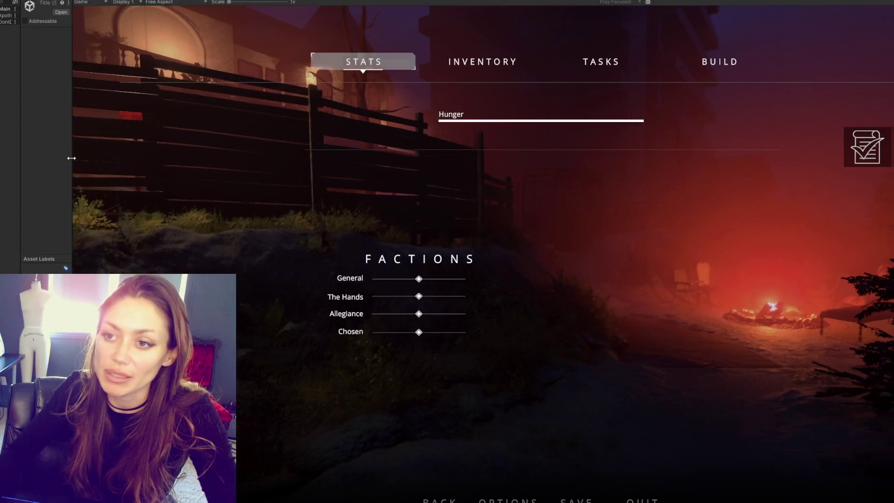
pyautogui.press('Escape')
# Walk past the campfire and house steps to the red mannequin by the sofa.
pyautogui.press('w')
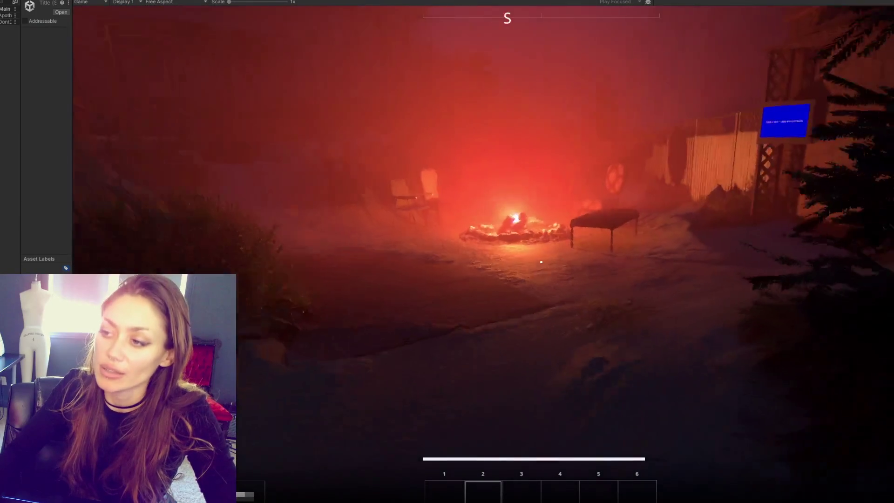
pyautogui.press('w')
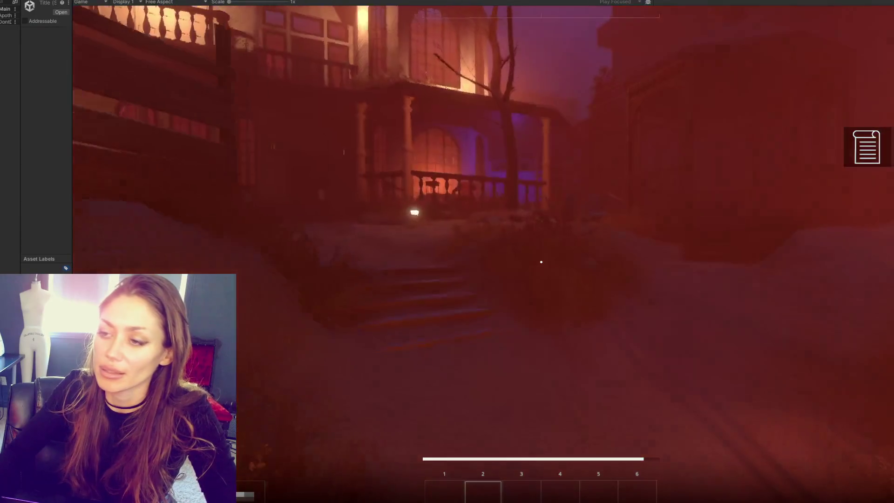
pyautogui.press('w')
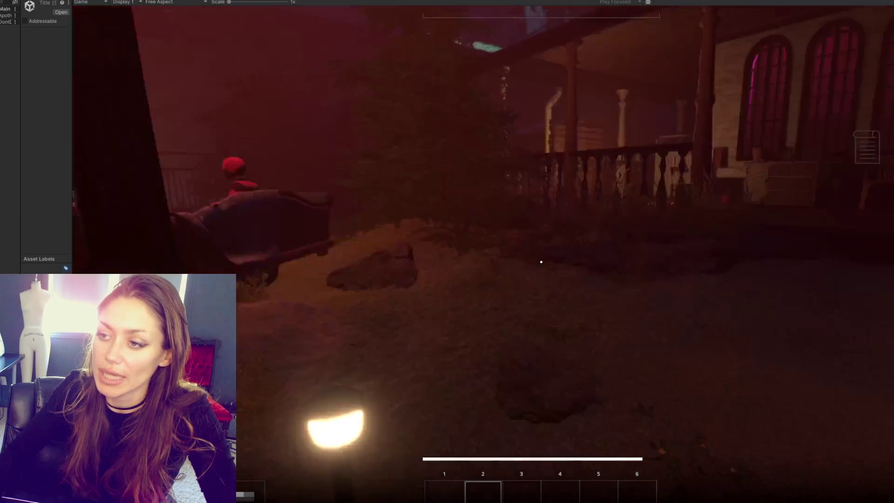
pyautogui.press('w')
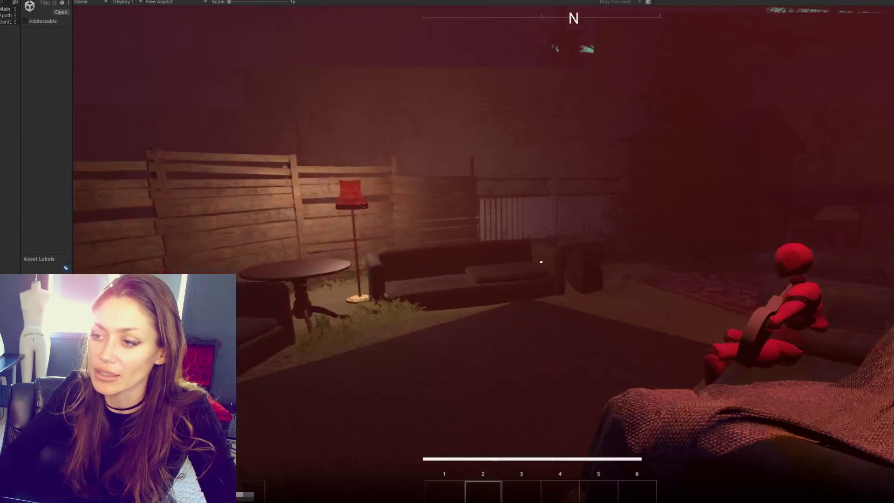
pyautogui.press('w')
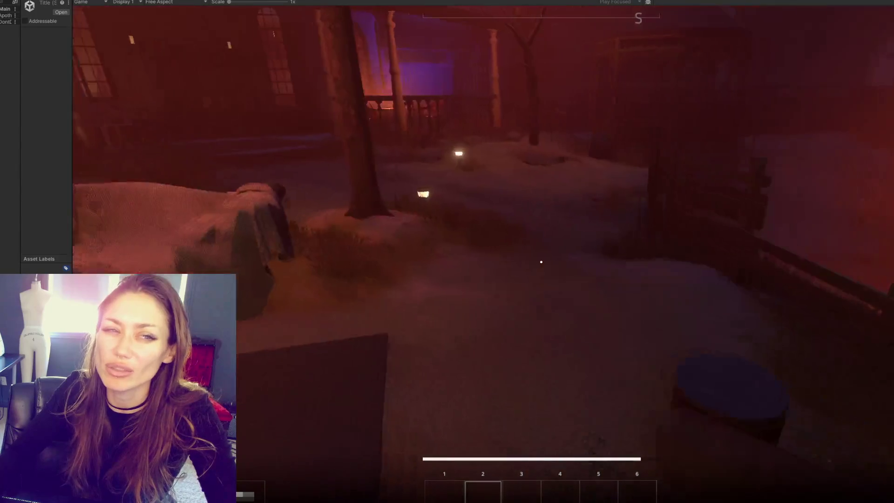
pyautogui.press('w')
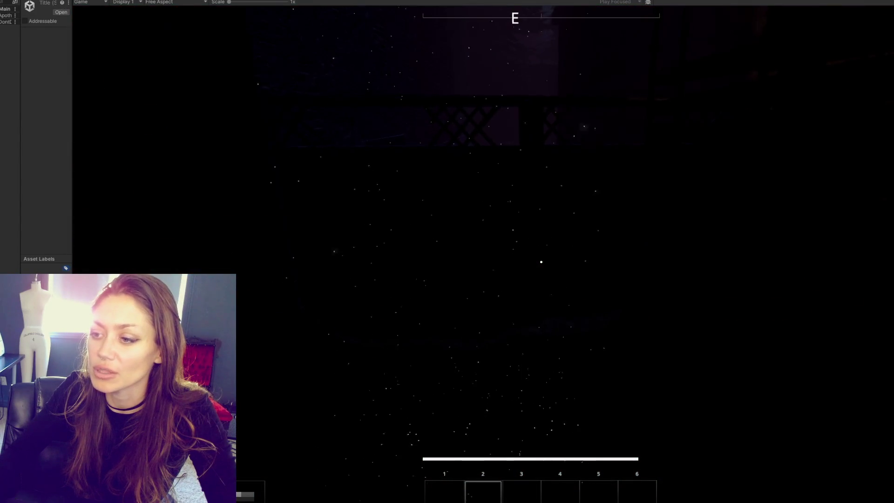
pyautogui.press('w')
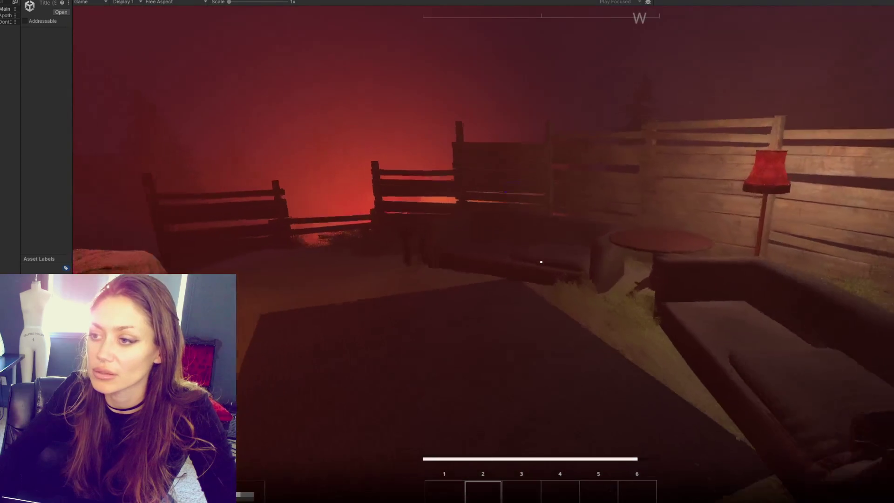
pyautogui.press('d')
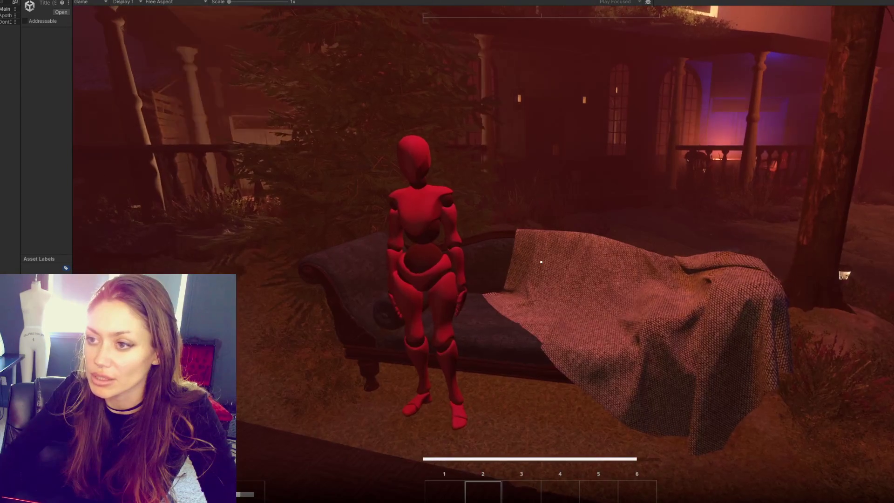
pyautogui.press('a')
pyautogui.press('s')
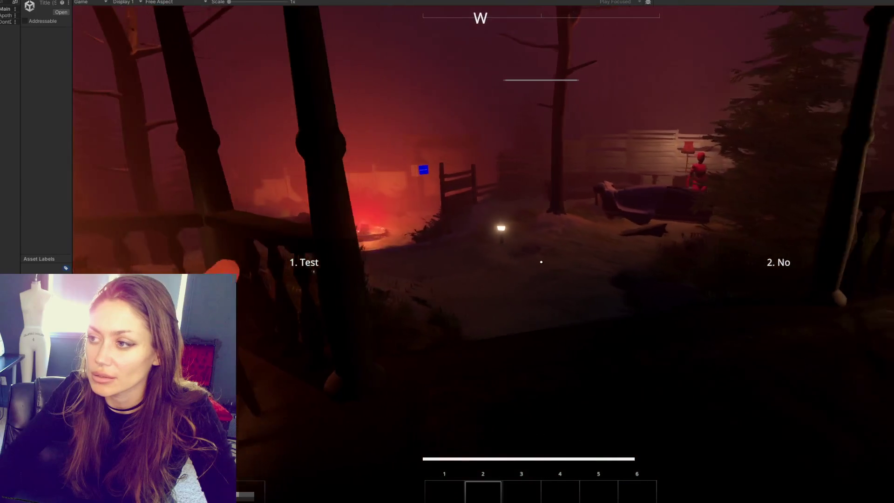
# Answer the mannequin's dialogue, open the Stats/Factions menu, then switch to the Pilates article in the browser.
pyautogui.press('w')
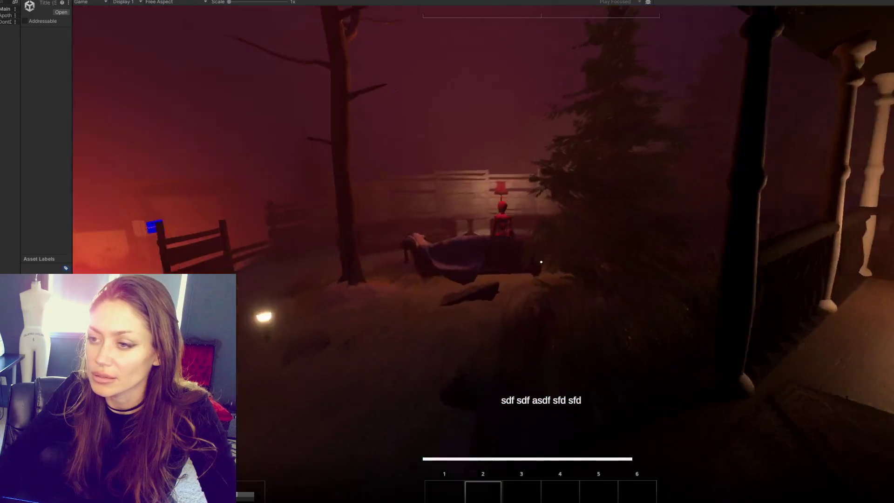
pyautogui.press('Tab')
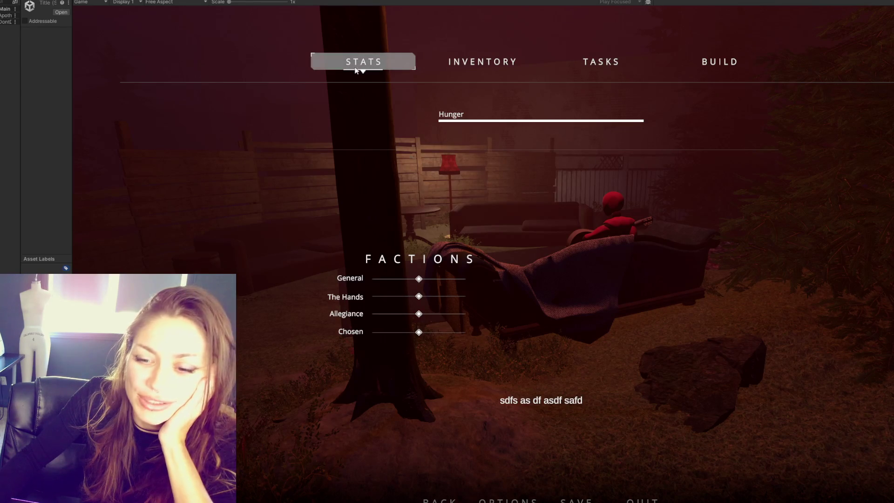
pyautogui.hotkey('alt', 'Tab')
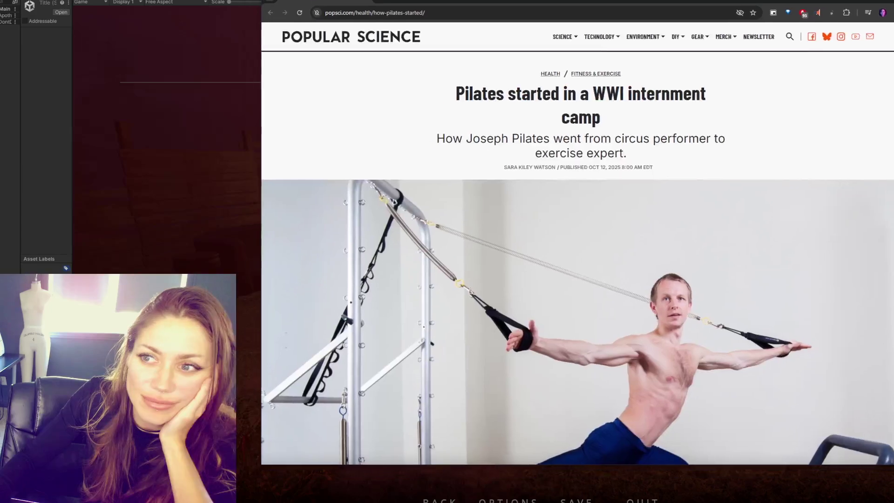
pyautogui.scroll(-2, 553, 182)
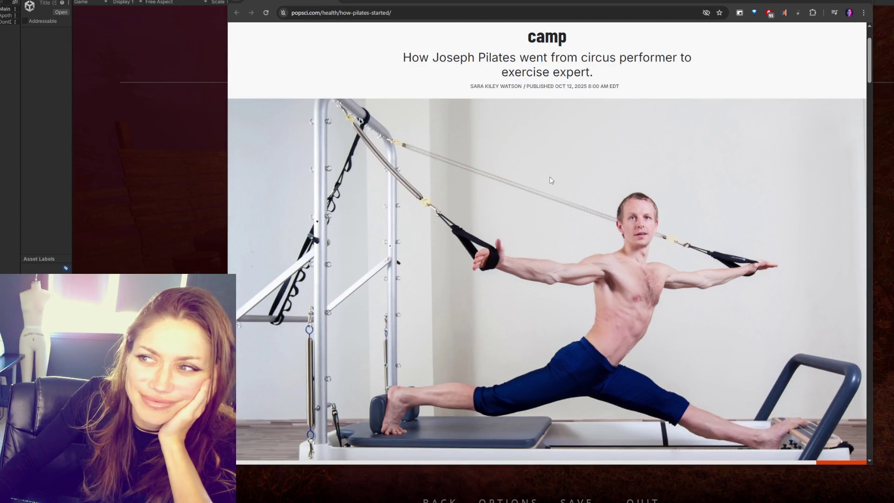
pyautogui.scroll(2, 551, 179)
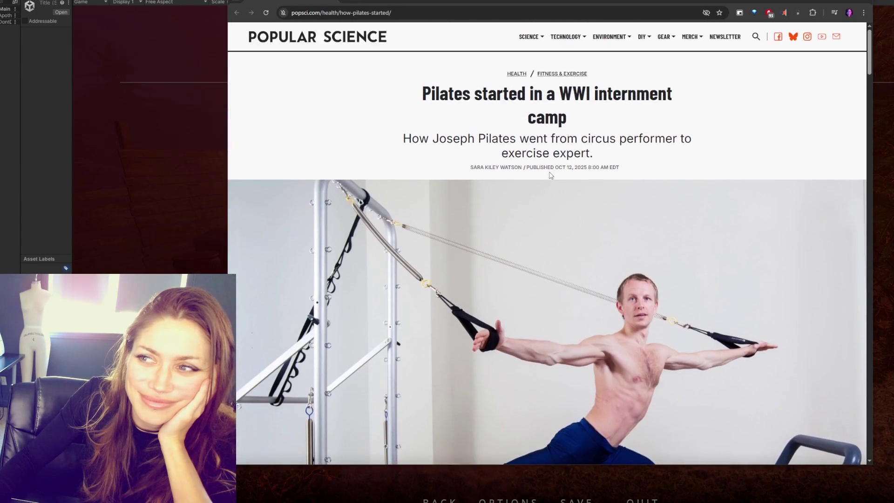
pyautogui.scroll(-12, 551, 175)
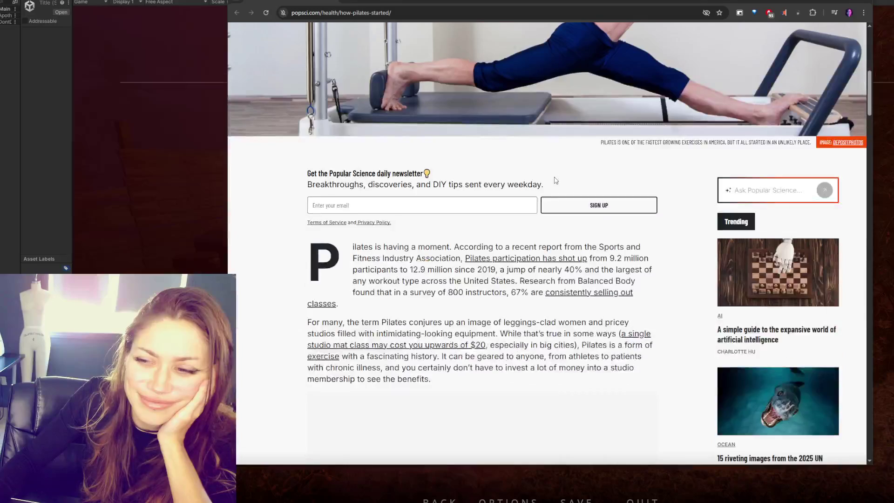
pyautogui.scroll(12, 600, 155)
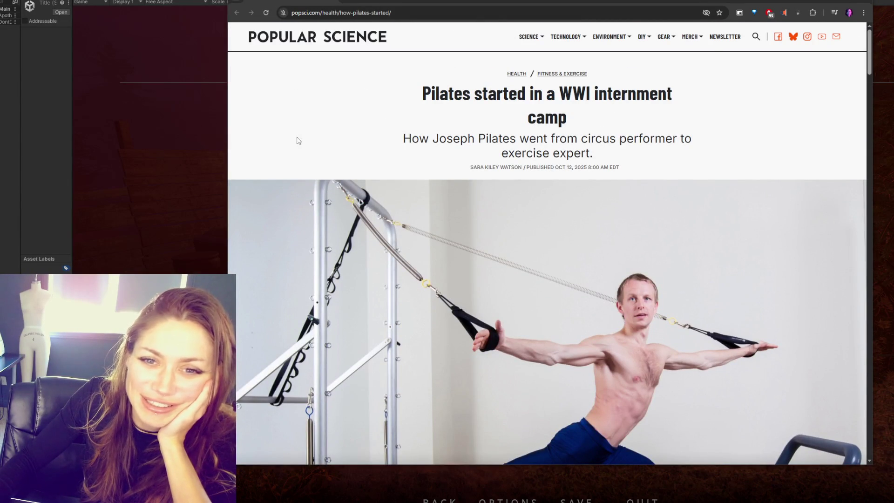
pyautogui.click(154, 151)
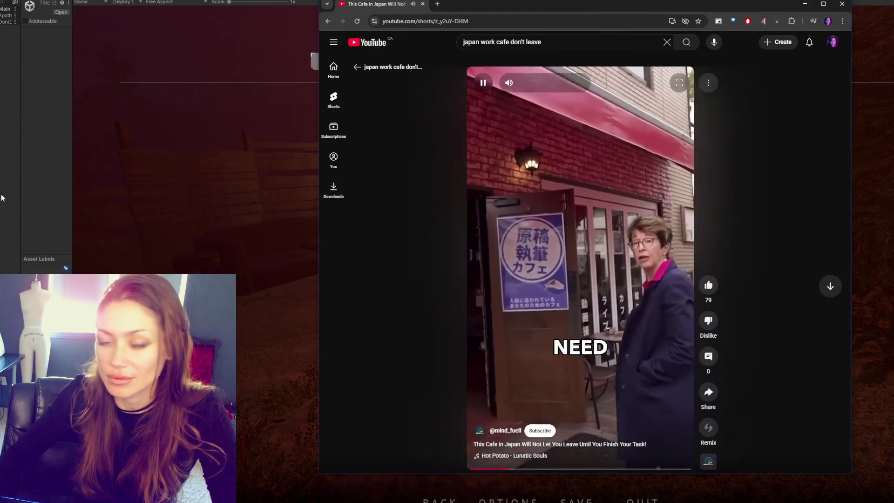
# Minimize Chrome, enlarge the YouTube Short's picture-in-picture window and shift it right.
pyautogui.click(805, 3)
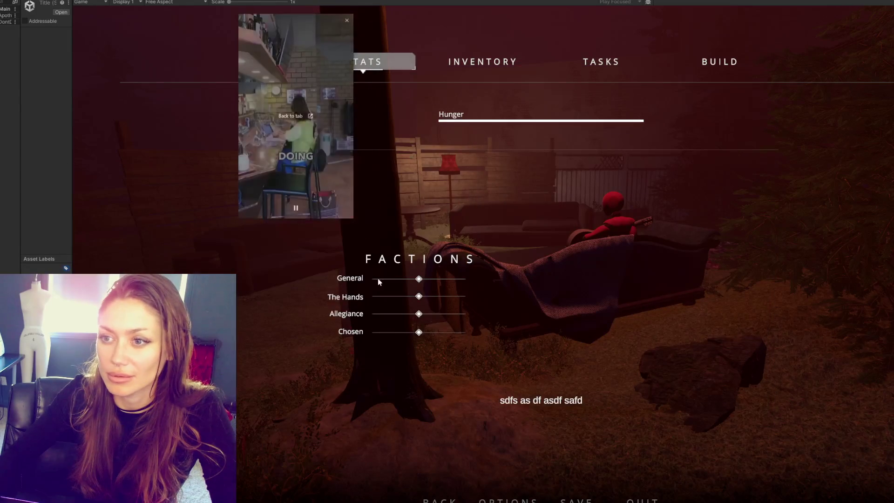
pyautogui.moveTo(353, 219); pyautogui.dragTo(493, 467)
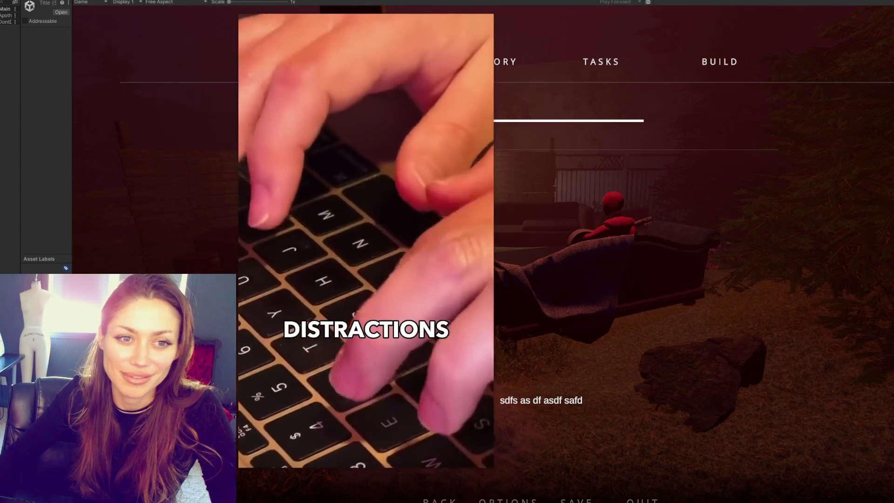
pyautogui.moveTo(318, 143); pyautogui.dragTo(398, 143)
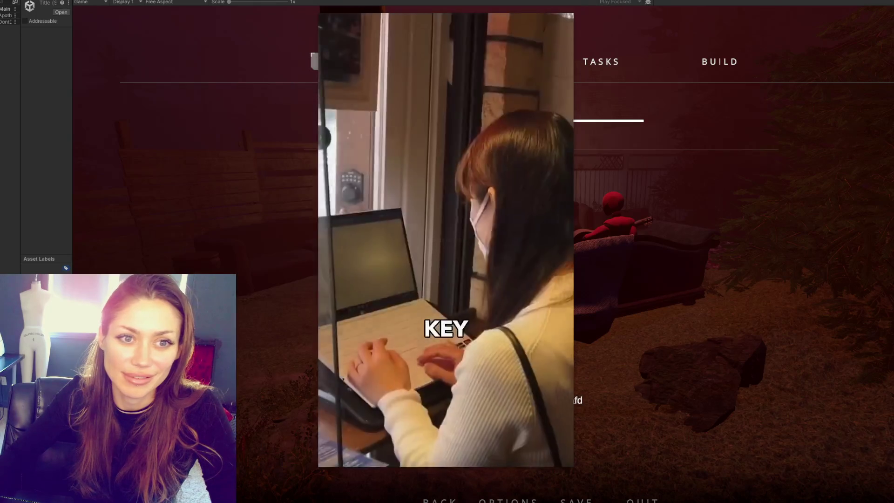